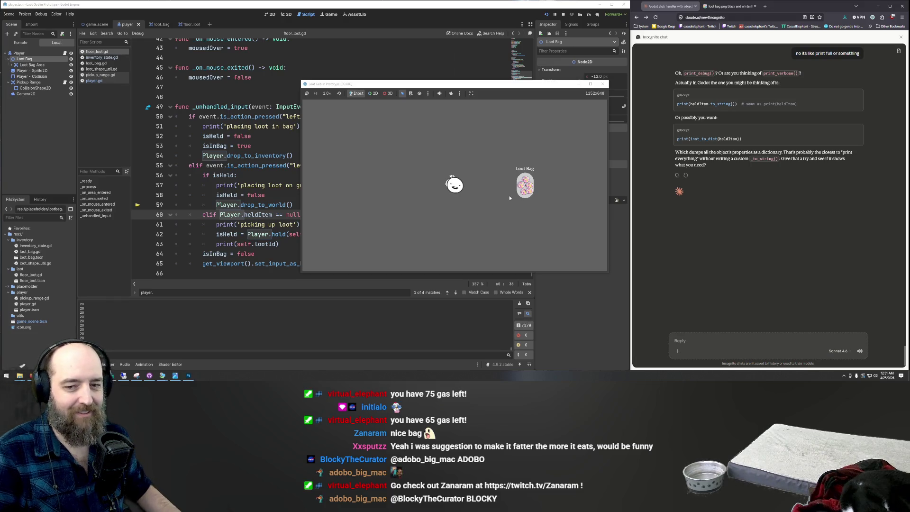
# Stop the running loot-bag game to get back to floor_loot.gd in the editor
pyautogui.click(603, 84)
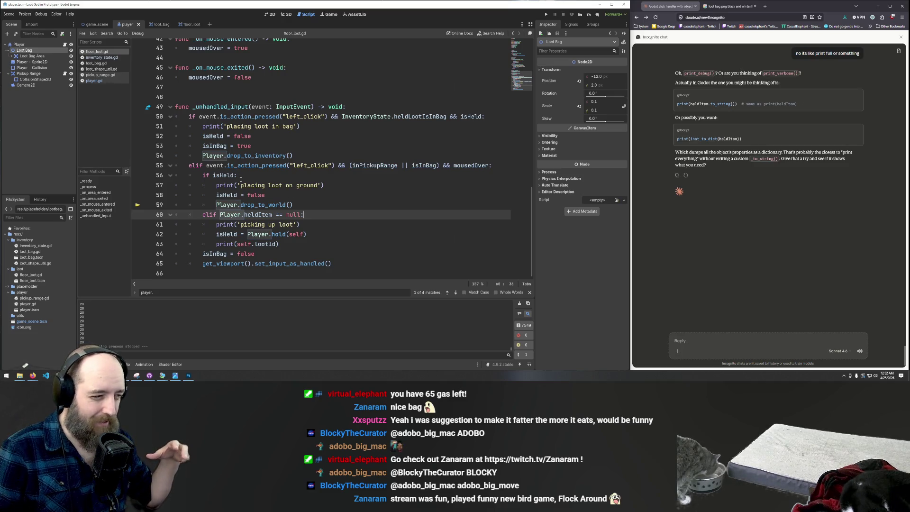
# Open player.gd and inspect the drop_to_inventory function
pyautogui.scroll(1, 311, 210)
pyautogui.scroll(15, 311, 210)
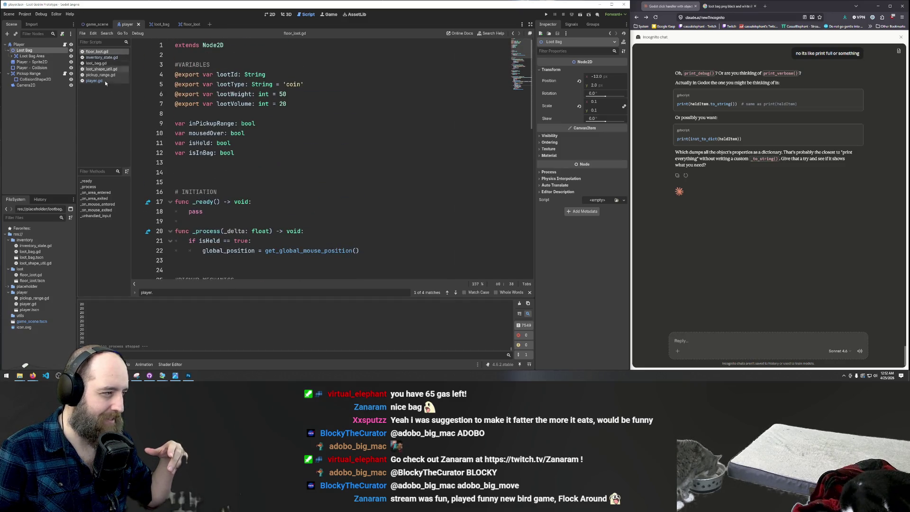
pyautogui.click(91, 81)
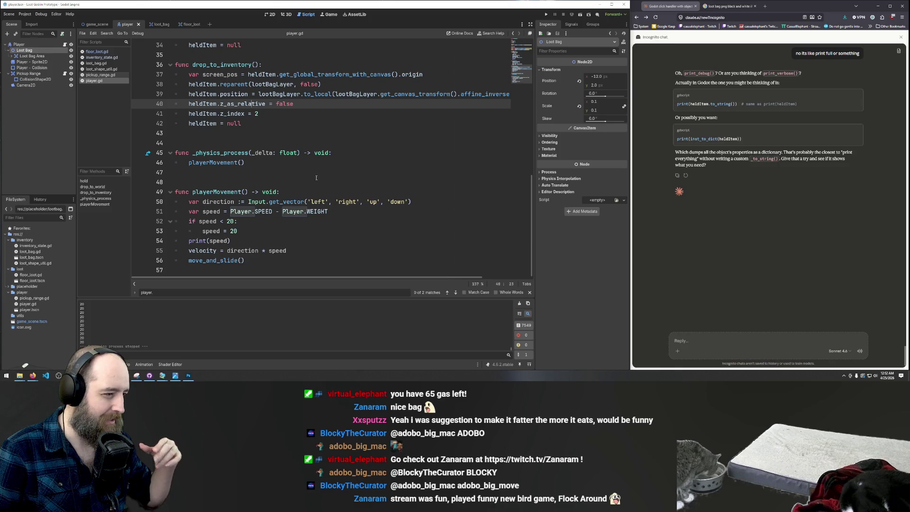
pyautogui.click(303, 231)
pyautogui.click(284, 202)
pyautogui.click(251, 113)
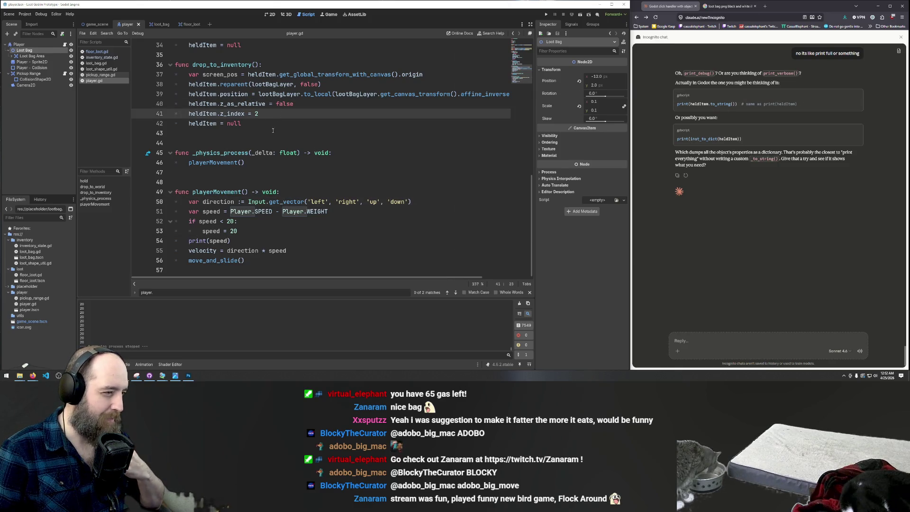
# Inspect playerMovement's speed and the WEIGHT-subtraction line in drop_to_world
pyautogui.click(244, 226)
pyautogui.click(202, 211)
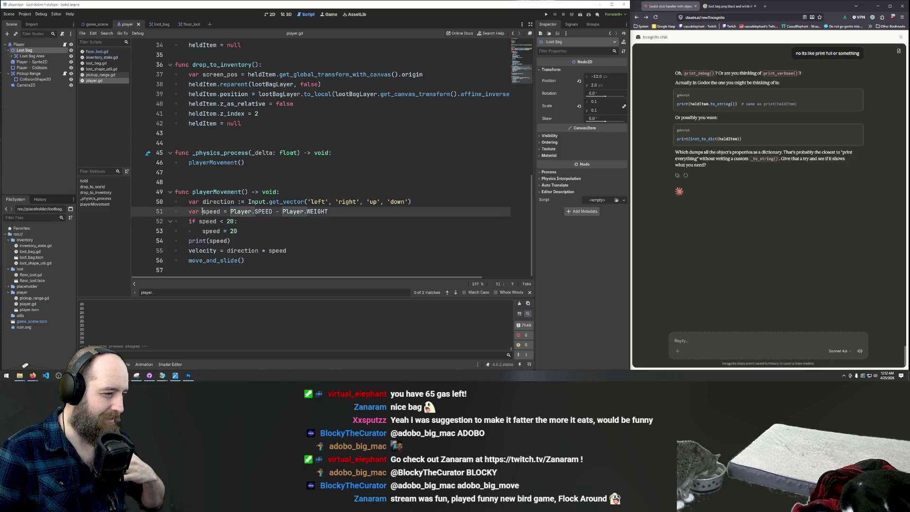
pyautogui.scroll(6, 284, 188)
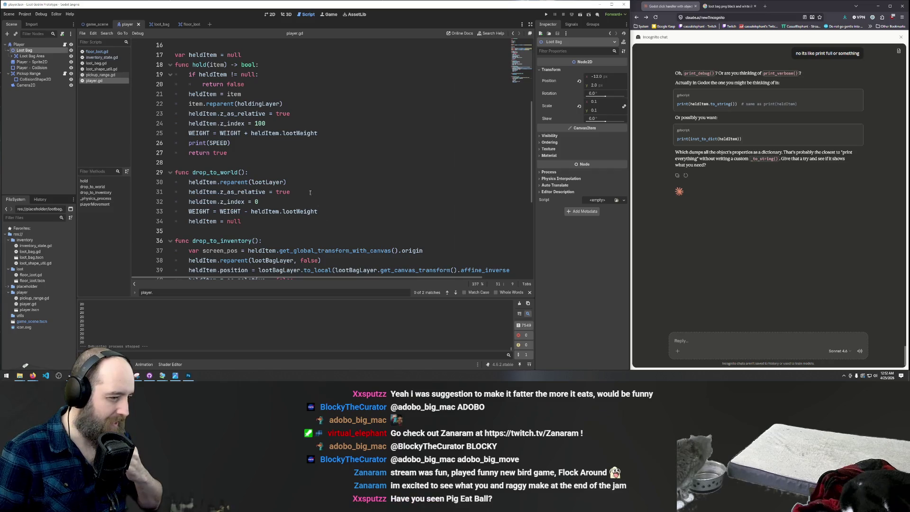
pyautogui.click(255, 216)
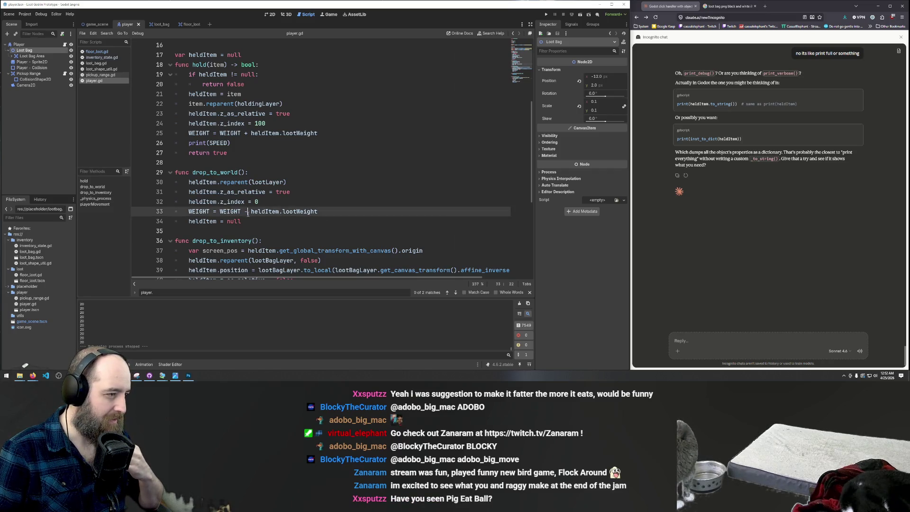
pyautogui.press('Up')
pyautogui.press('Up')
pyautogui.press('Up')
pyautogui.click(303, 221)
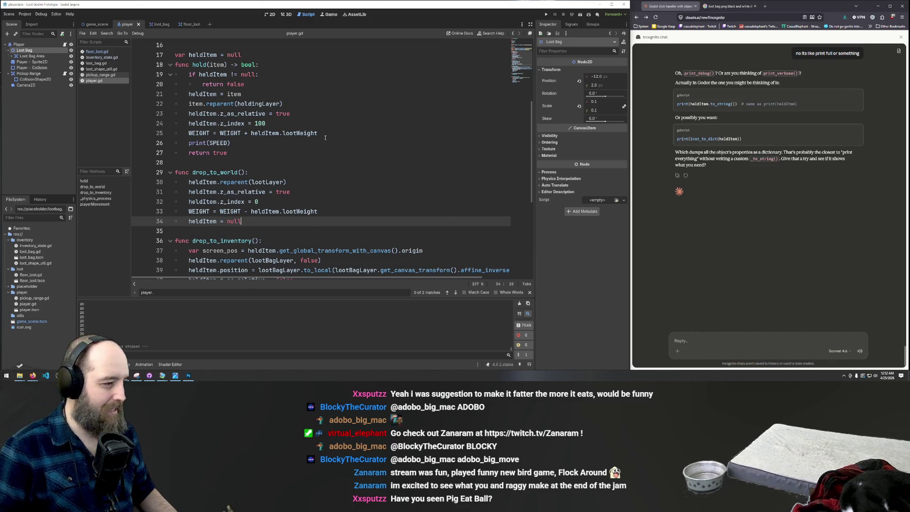
pyautogui.scroll(-2, 275, 163)
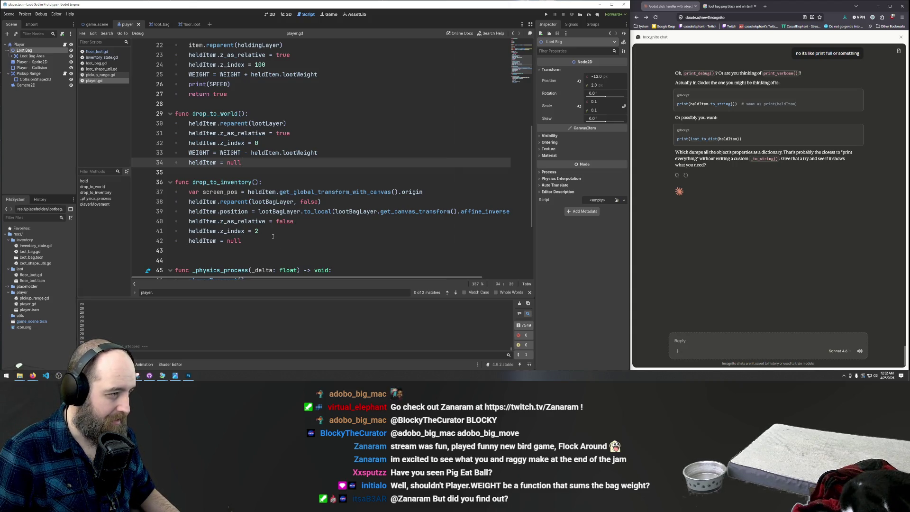
pyautogui.scroll(1, 261, 121)
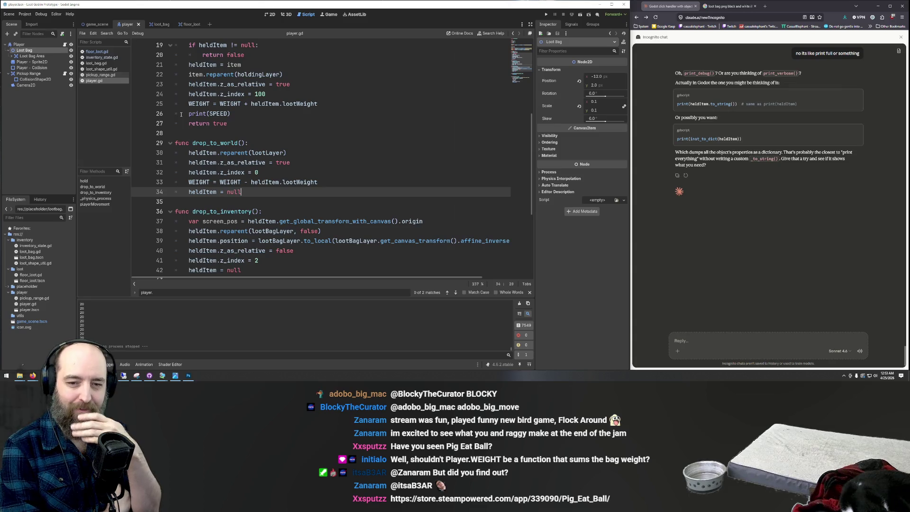
# Search the web for 'flock around' and browse its Steam store page
pyautogui.click(729, 7)
pyautogui.hotkey('ctrl', 'l')
pyautogui.write('fg')
pyautogui.press('BackSpace')
pyautogui.write('loo')
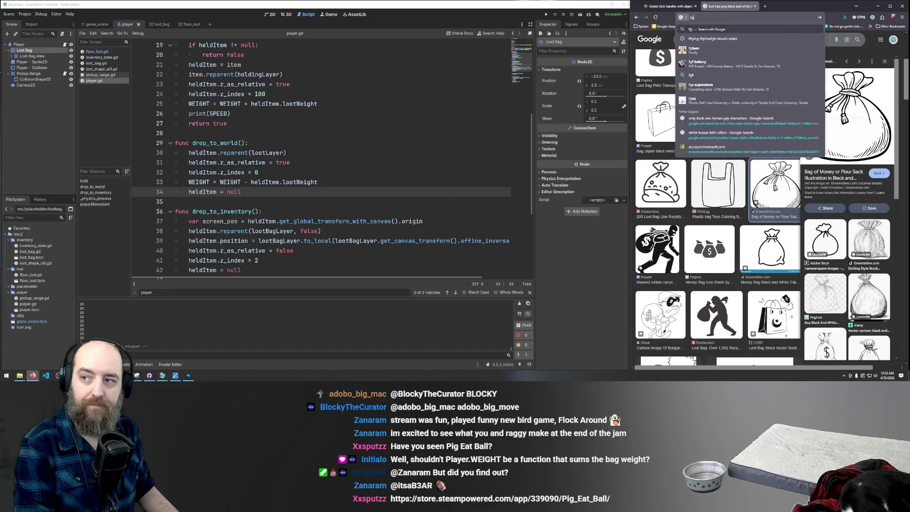
pyautogui.write('k around')
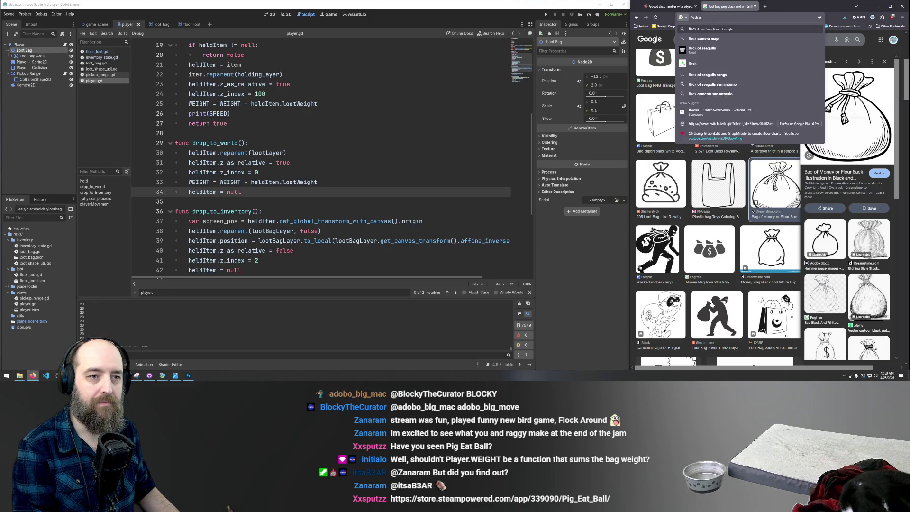
pyautogui.press('Return')
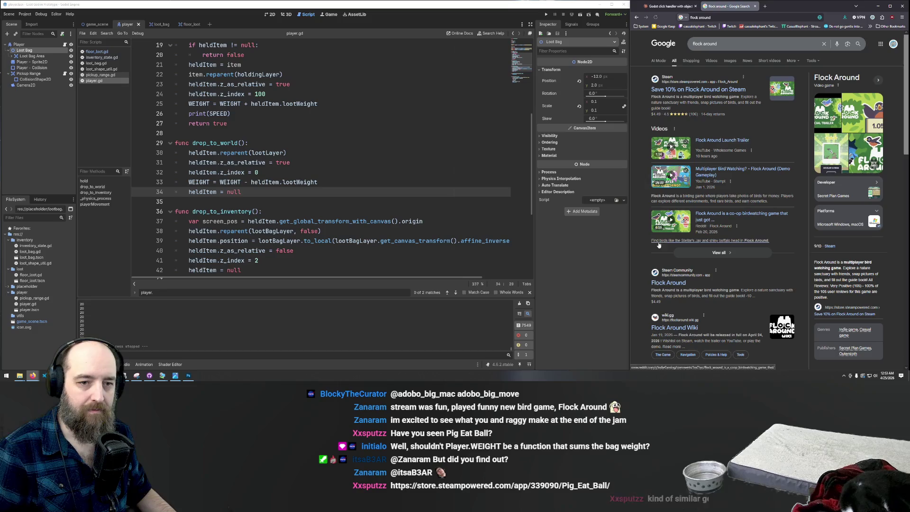
pyautogui.click(702, 92)
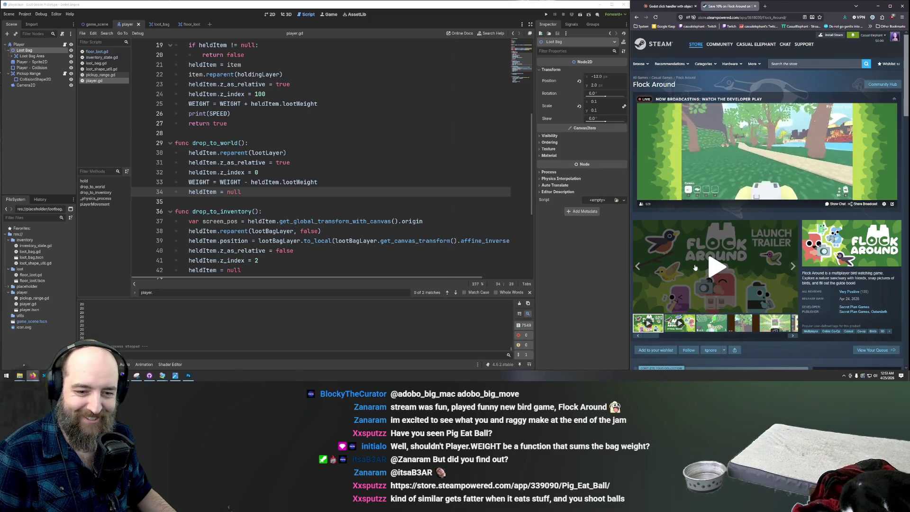
pyautogui.scroll(-1, 696, 267)
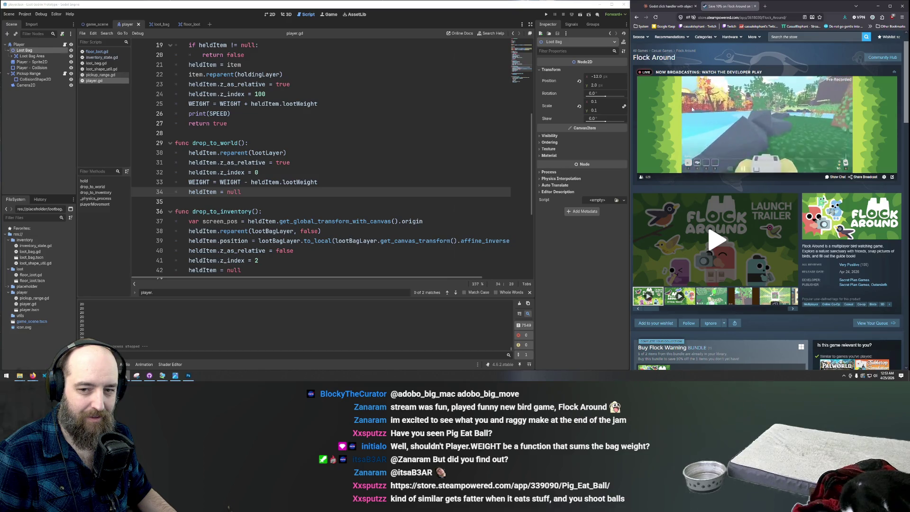
# Find Pig Eat Ball on Steam, view a screenshot and the trailer, then close the tab
pyautogui.click(806, 37)
pyautogui.write('p')
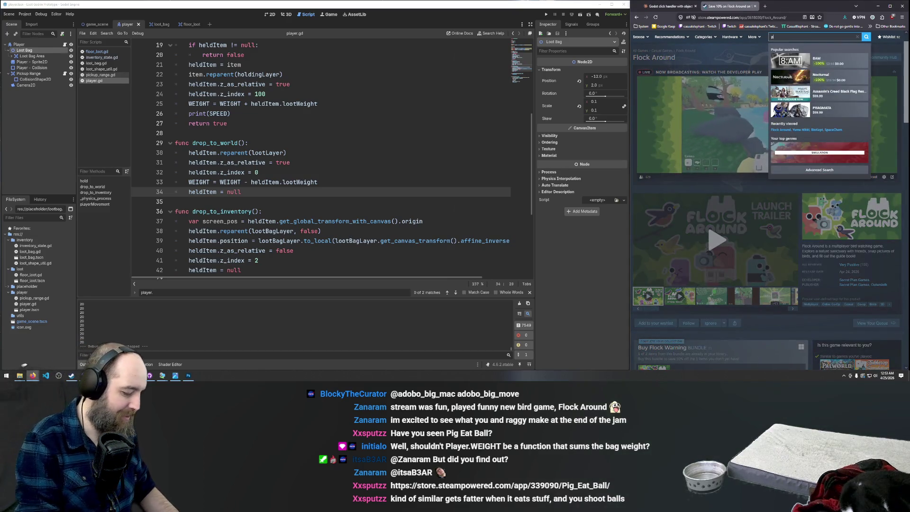
pyautogui.write('ig eat ba')
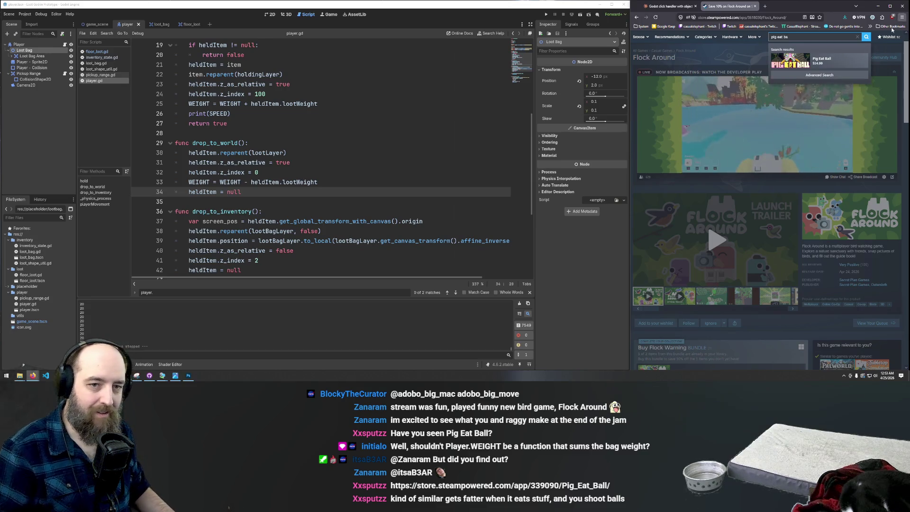
pyautogui.click(822, 61)
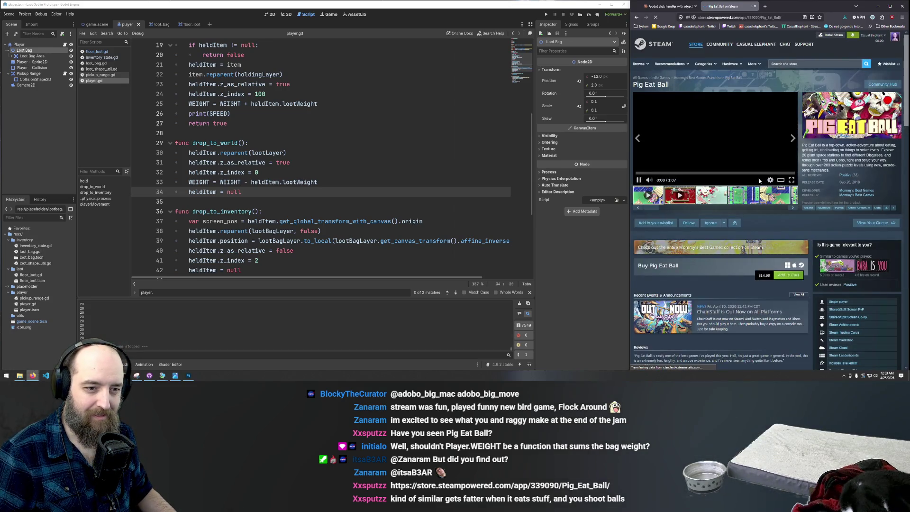
pyautogui.click(741, 201)
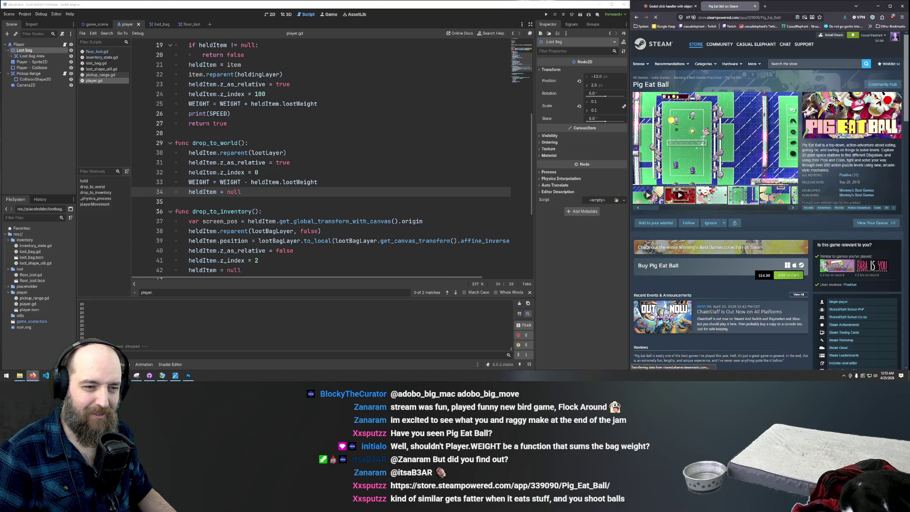
pyautogui.click(643, 198)
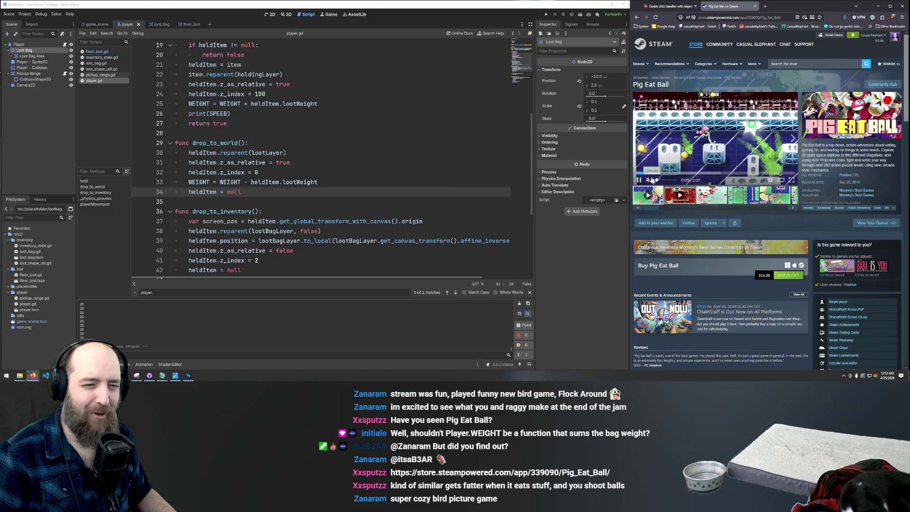
pyautogui.click(755, 6)
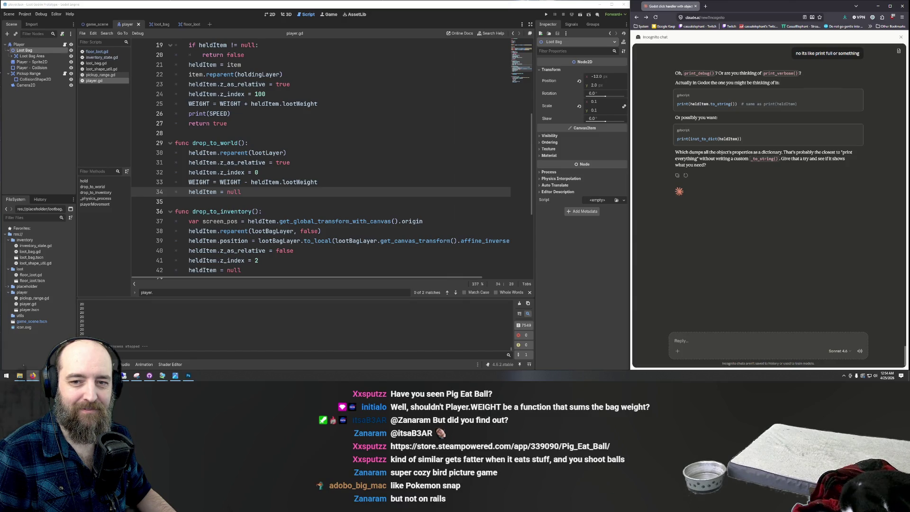
# Run the game with F5 and drop the first loot item into the Loot Bag
pyautogui.click(428, 124)
pyautogui.press('F5')
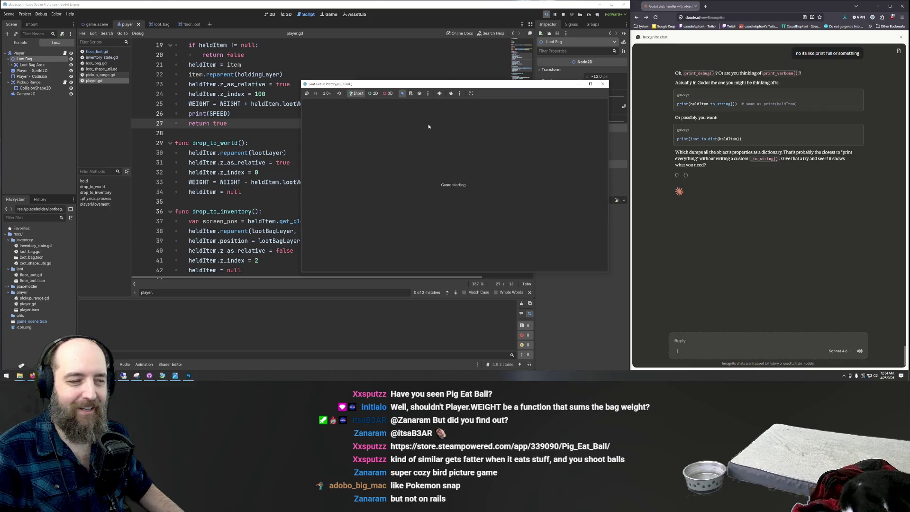
pyautogui.press('d')
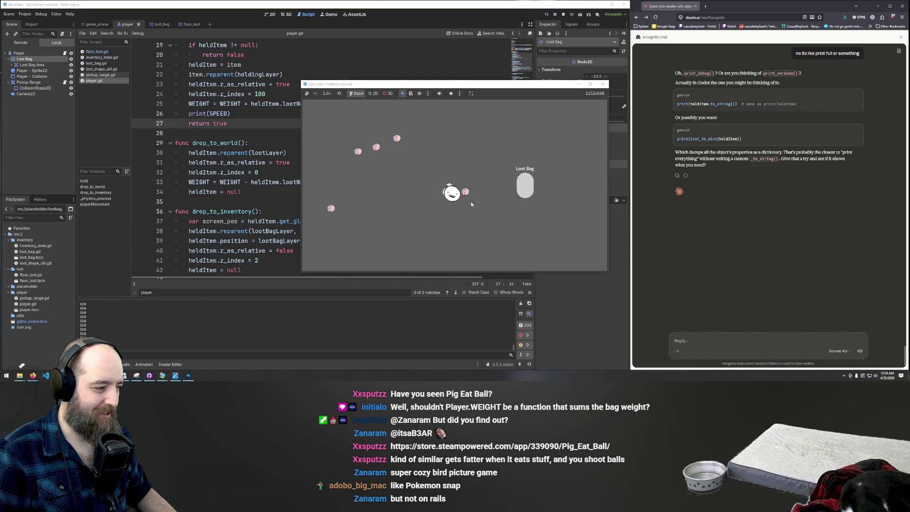
pyautogui.click(527, 203)
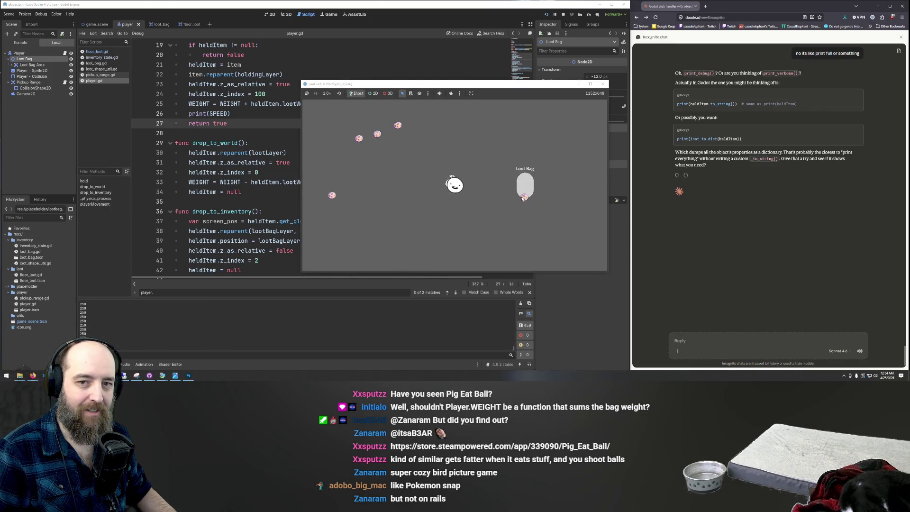
pyautogui.click(535, 206)
# Walk around with WASD and drag a second loot item into the Loot Bag
pyautogui.press('d')
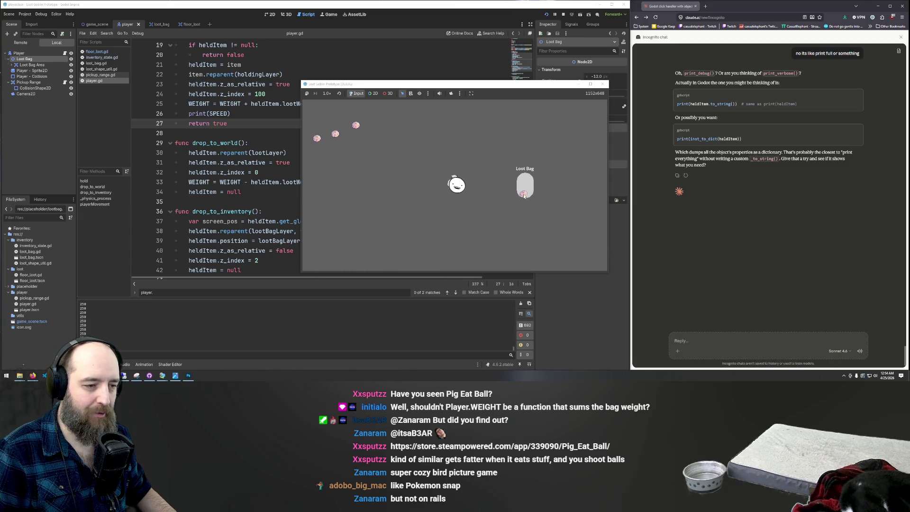
pyautogui.press('a')
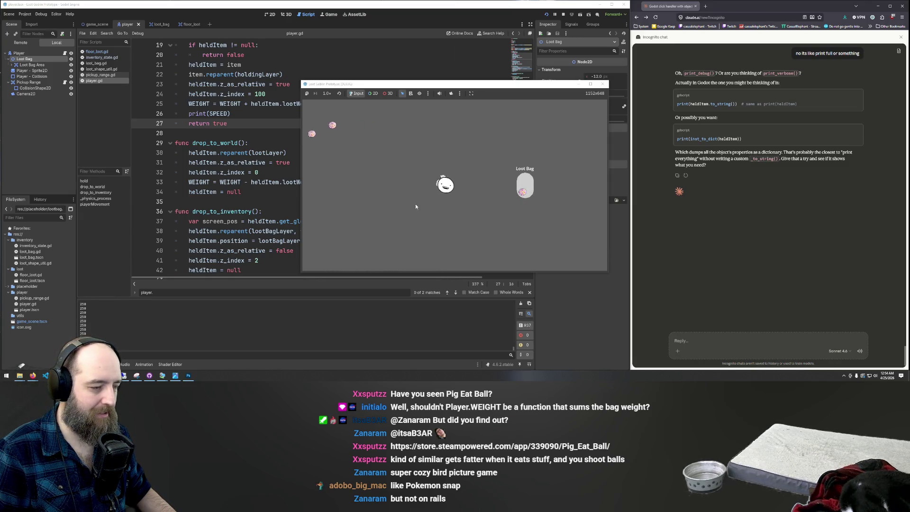
pyautogui.press('w')
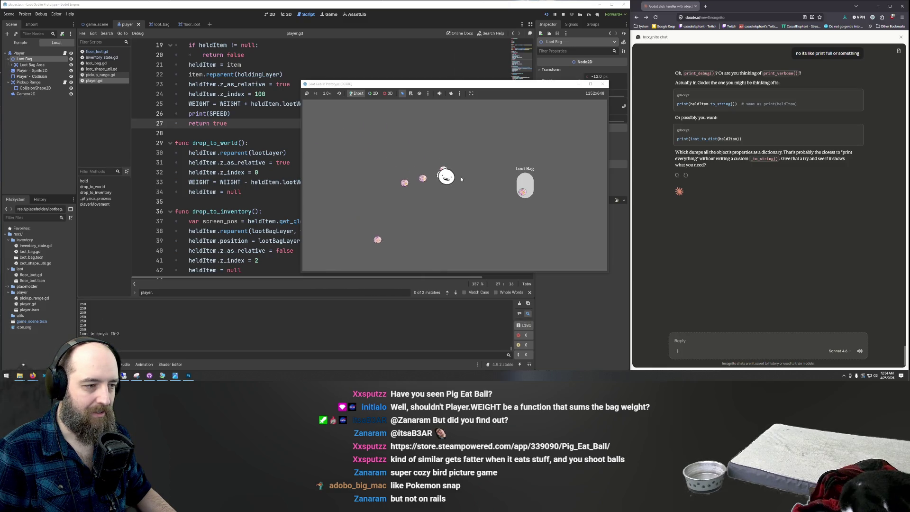
pyautogui.press('s')
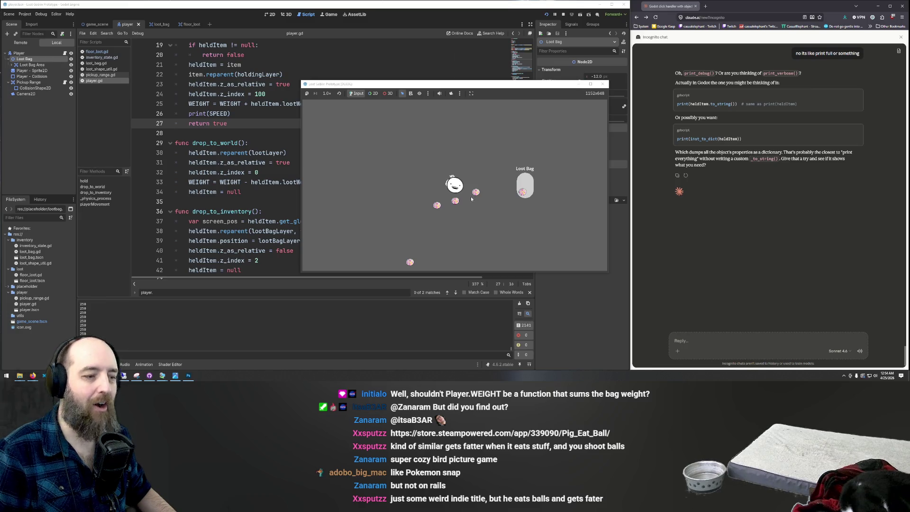
pyautogui.moveTo(476, 193); pyautogui.dragTo(526, 190)
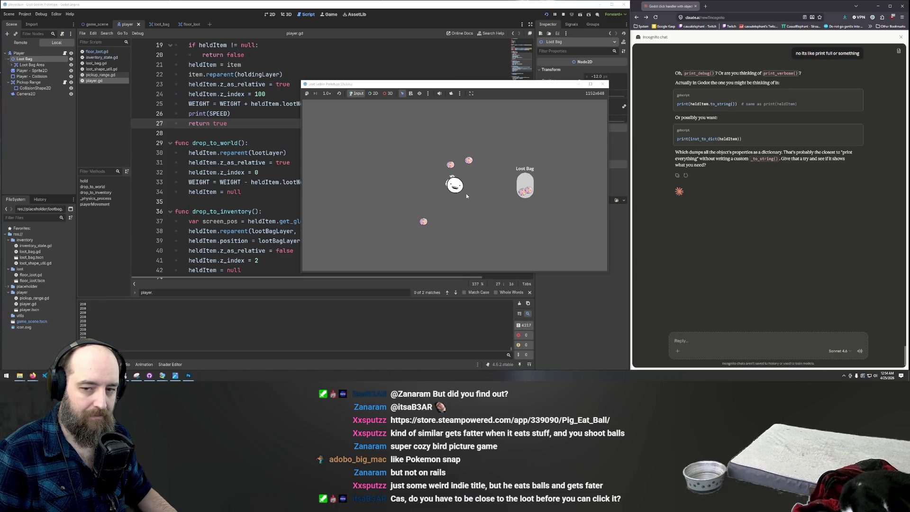
# Walk to two more loose loot items and deposit each into the Loot Bag
pyautogui.press('s')
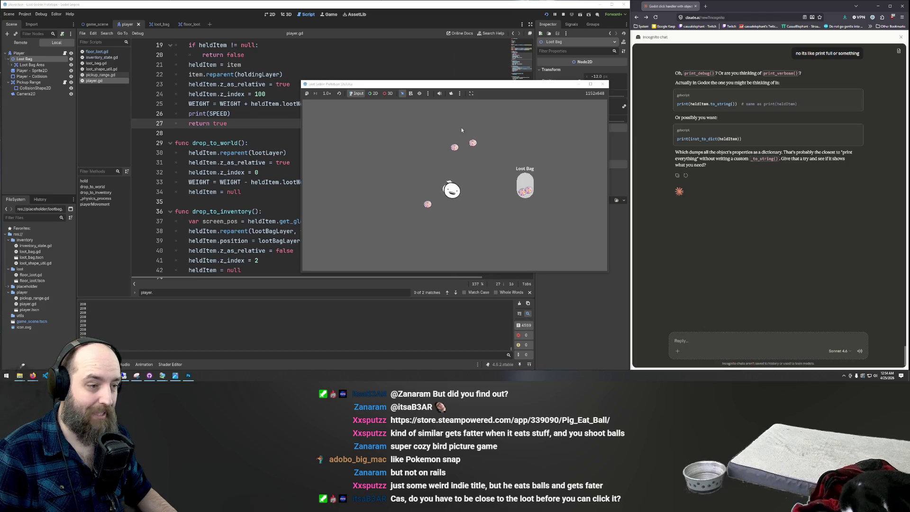
pyautogui.press('w')
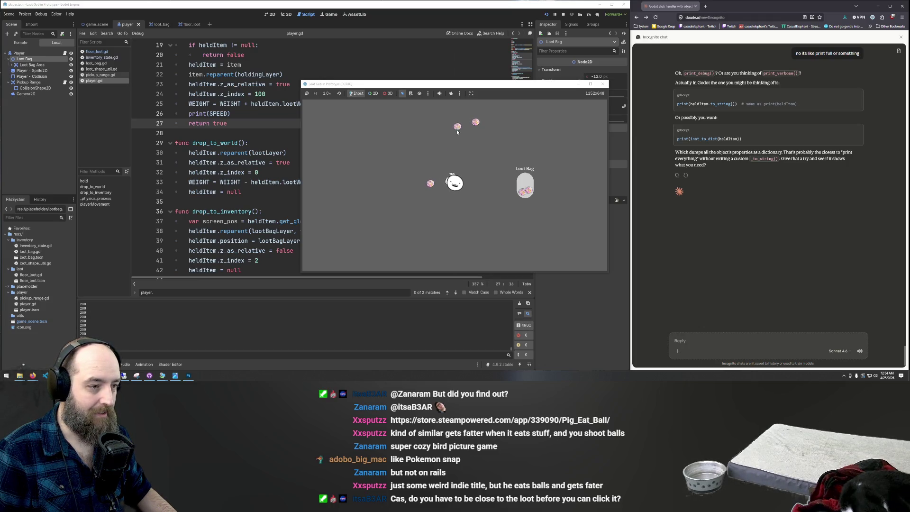
pyautogui.click(456, 162)
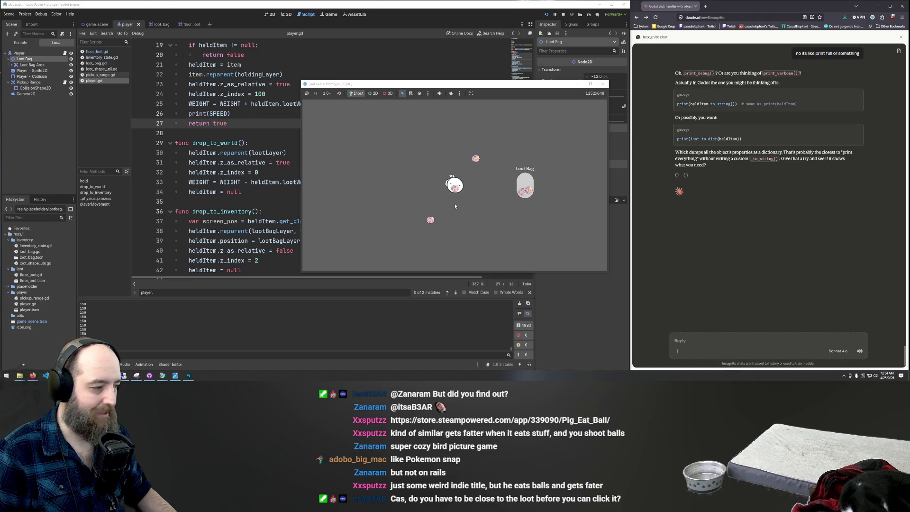
pyautogui.click(525, 186)
pyautogui.press('a')
pyautogui.press('d')
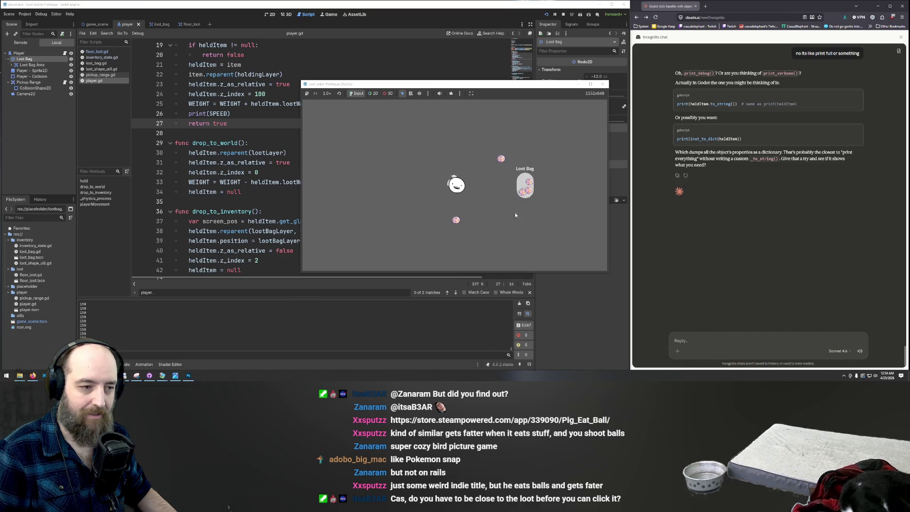
pyautogui.press('s')
pyautogui.press('a')
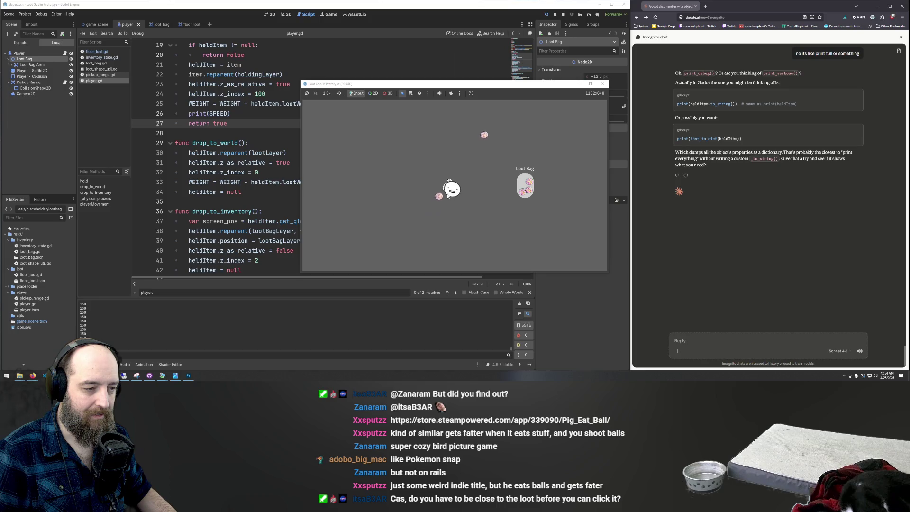
pyautogui.click(436, 196)
pyautogui.click(524, 185)
# Bag the last loose item, then take one back out and drop it beside the player
pyautogui.press('d')
pyautogui.press('w')
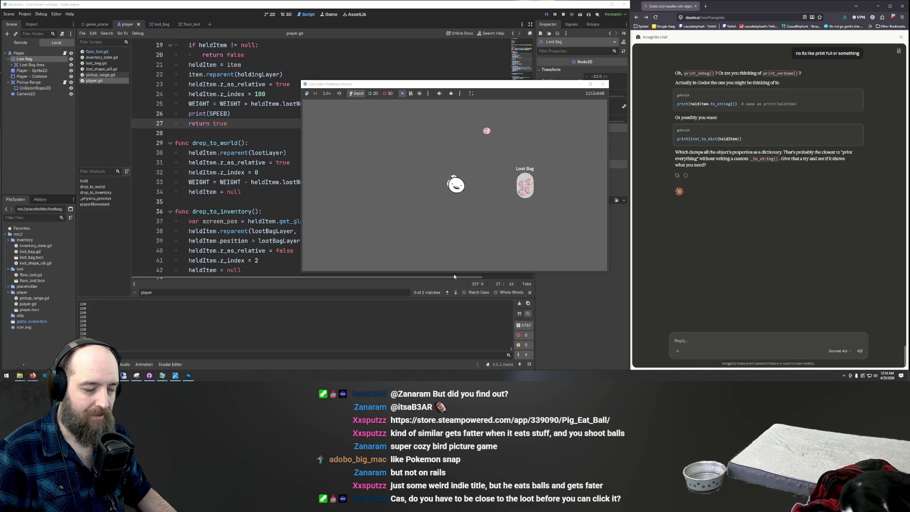
pyautogui.press('w')
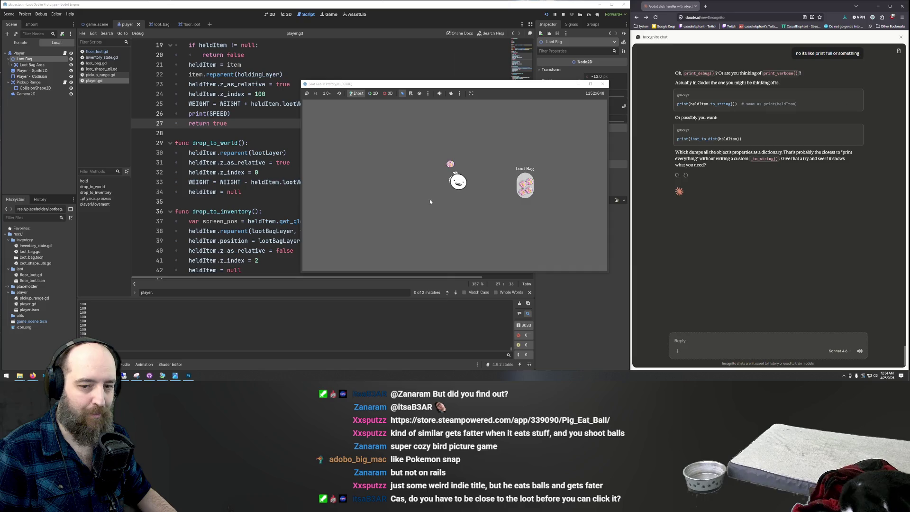
pyautogui.click(468, 202)
pyautogui.click(524, 185)
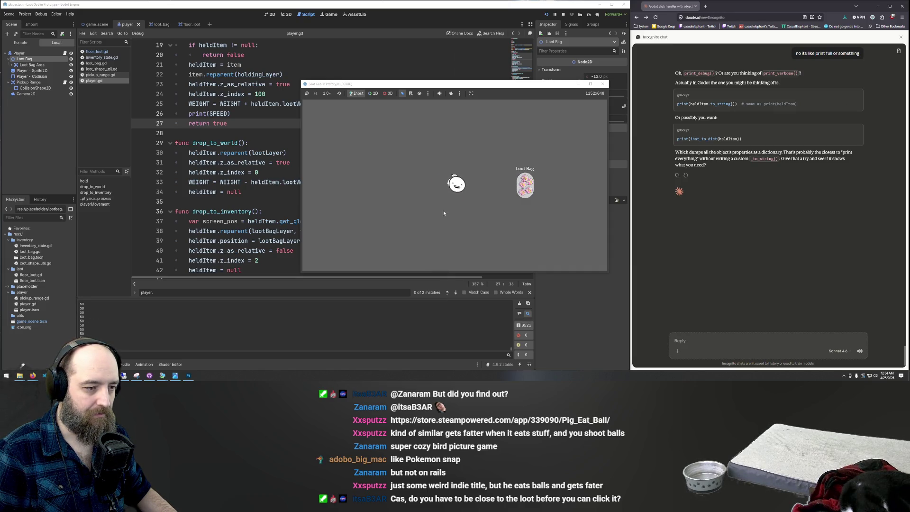
pyautogui.click(522, 190)
pyautogui.click(458, 205)
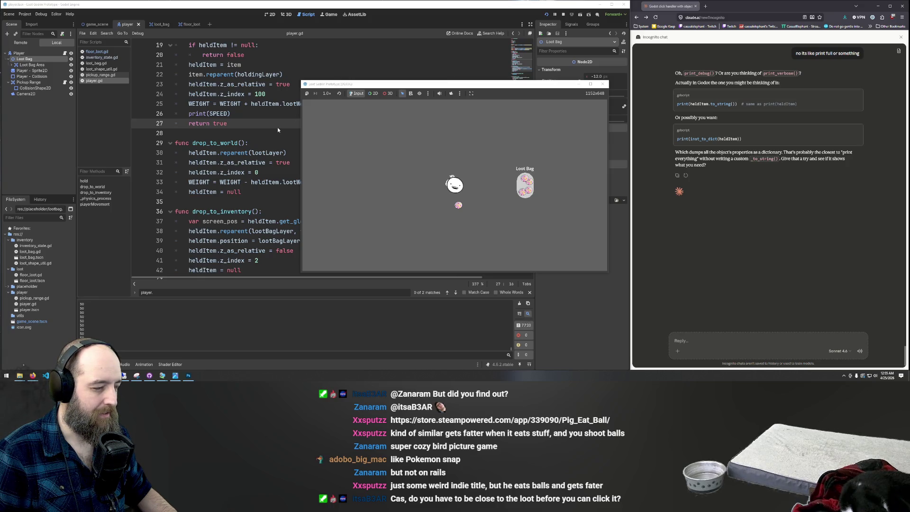
# Return to player.gd, scroll up to hold(), and collapse Loot Bag in the Scene dock
pyautogui.click(272, 152)
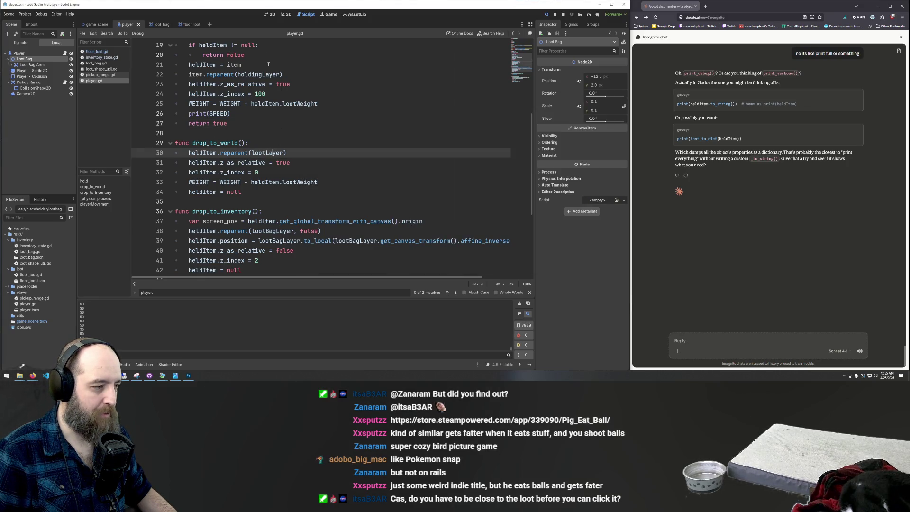
pyautogui.scroll(2, 248, 94)
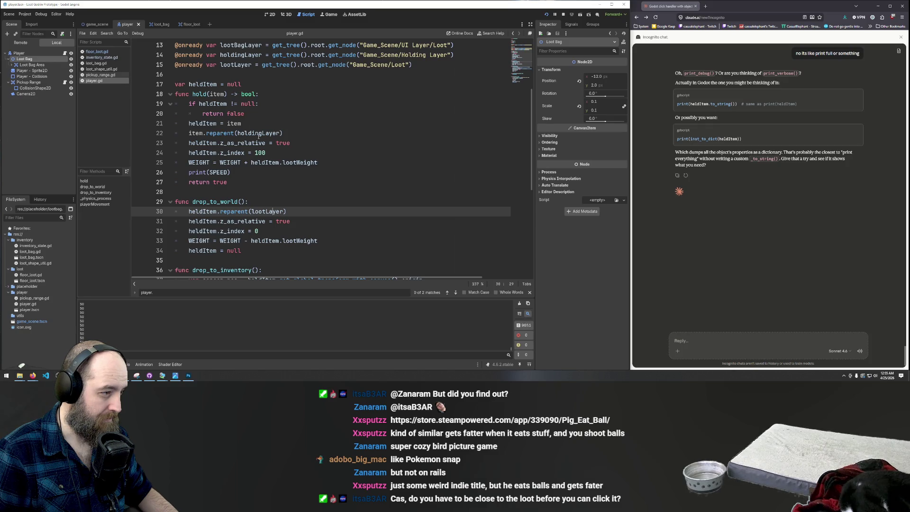
pyautogui.click(320, 152)
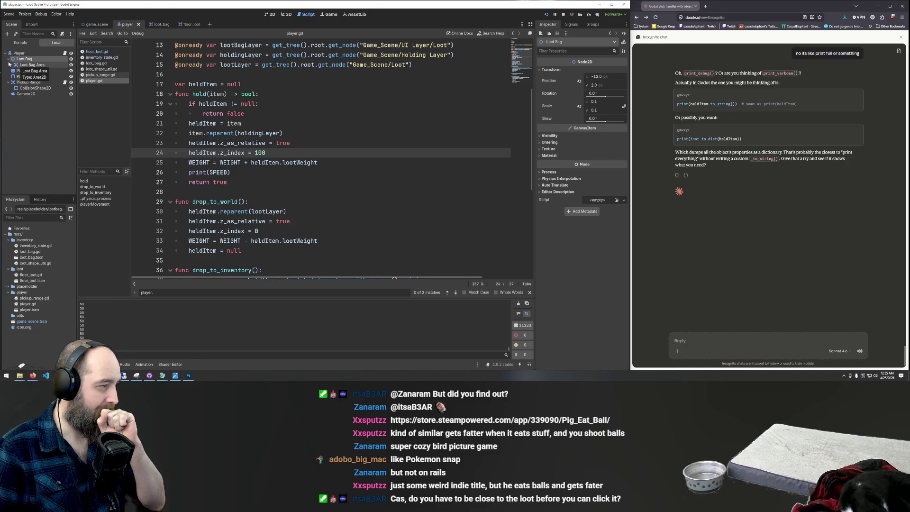
pyautogui.click(11, 59)
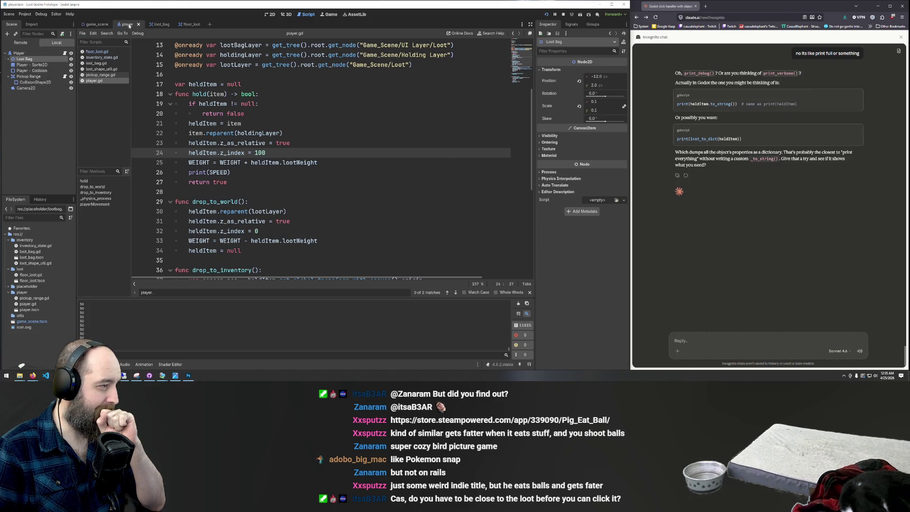
pyautogui.moveTo(184, 28)
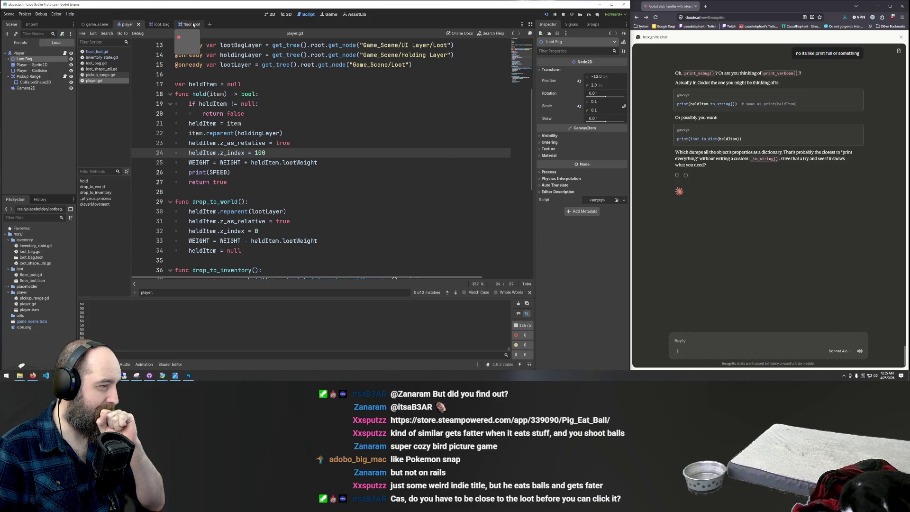
# Switch to game_scene and select the UI Layer > Loot node to view it in the Inspector
pyautogui.click(97, 24)
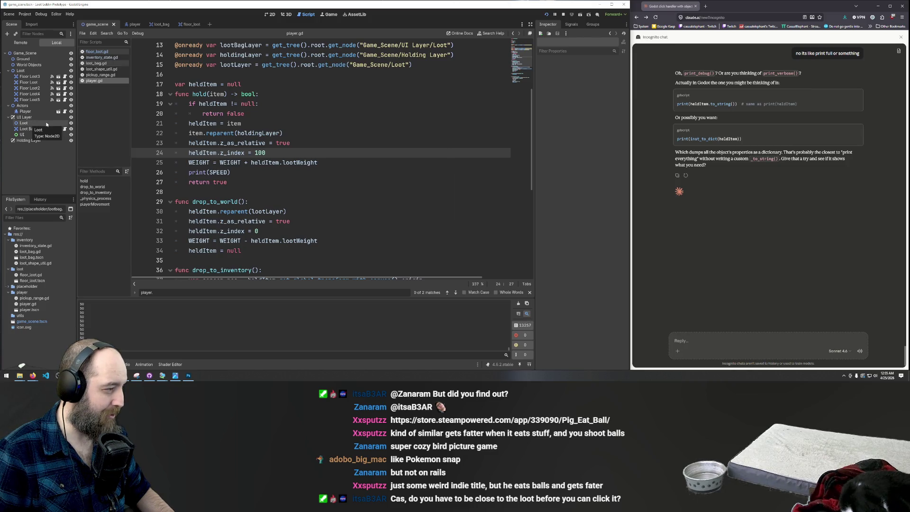
pyautogui.click(36, 123)
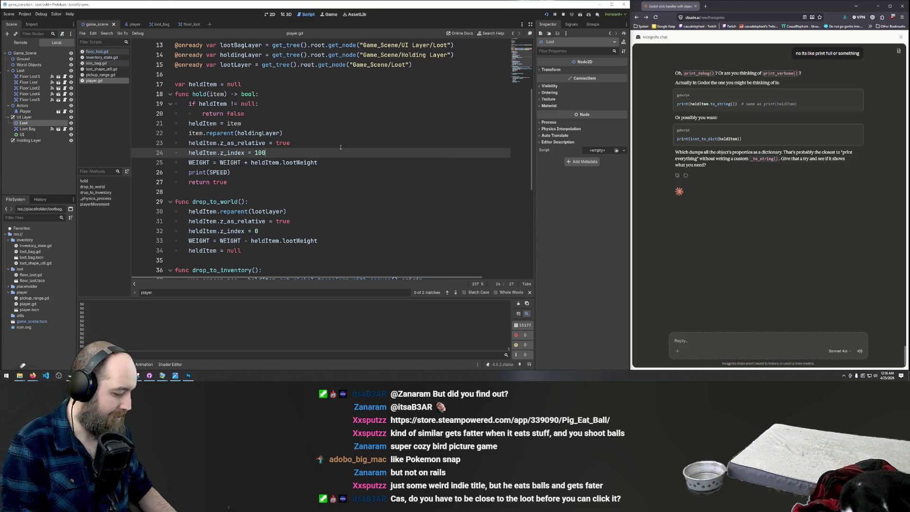
# Draft an 'if hel' line under the z_index line, then delete it
pyautogui.press('Return')
pyautogui.write('if')
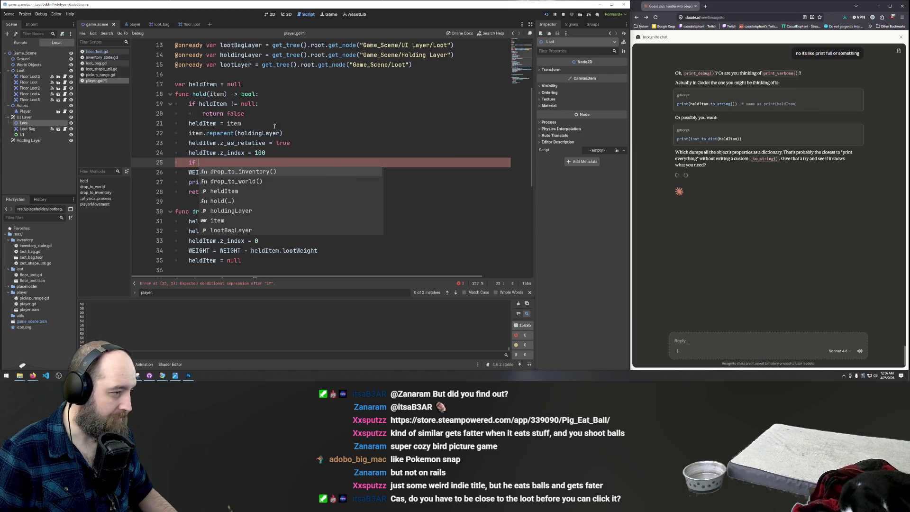
pyautogui.write('hel')
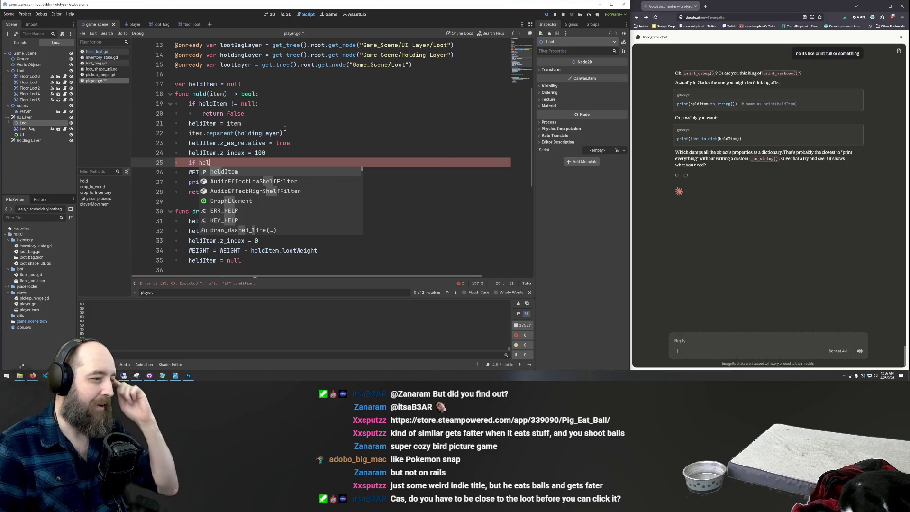
pyautogui.click(222, 140)
pyautogui.moveTo(209, 162); pyautogui.dragTo(188, 163)
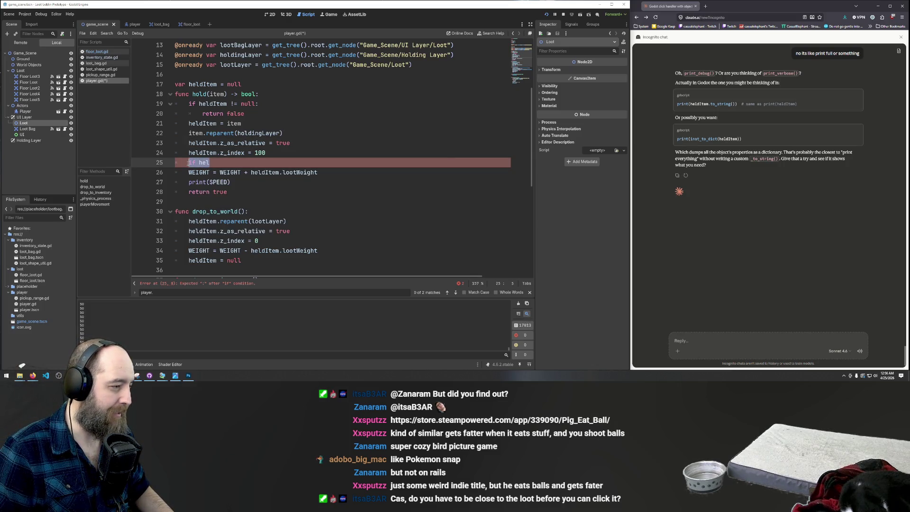
pyautogui.press('BackSpace')
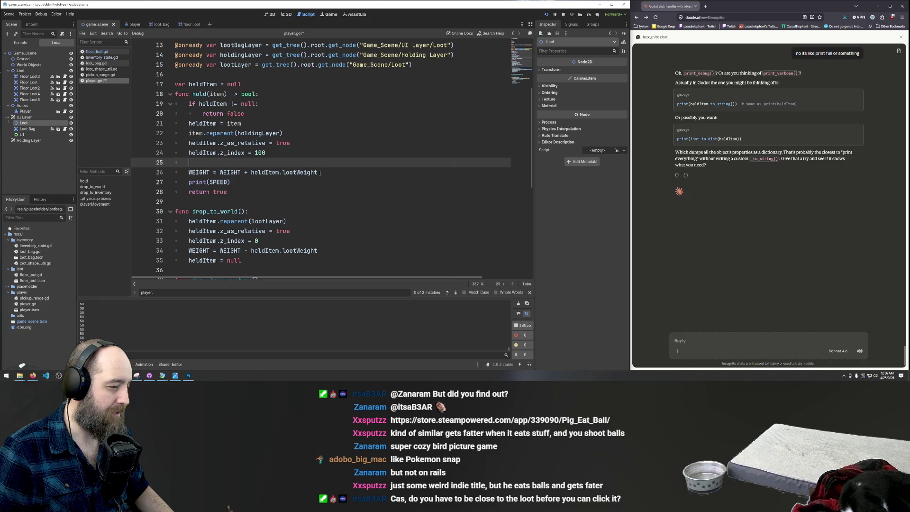
# Restore the 'if hel' line and cut it together with the WEIGHT-adding line
pyautogui.click(328, 172)
pyautogui.hotkey('ctrl', 'z')
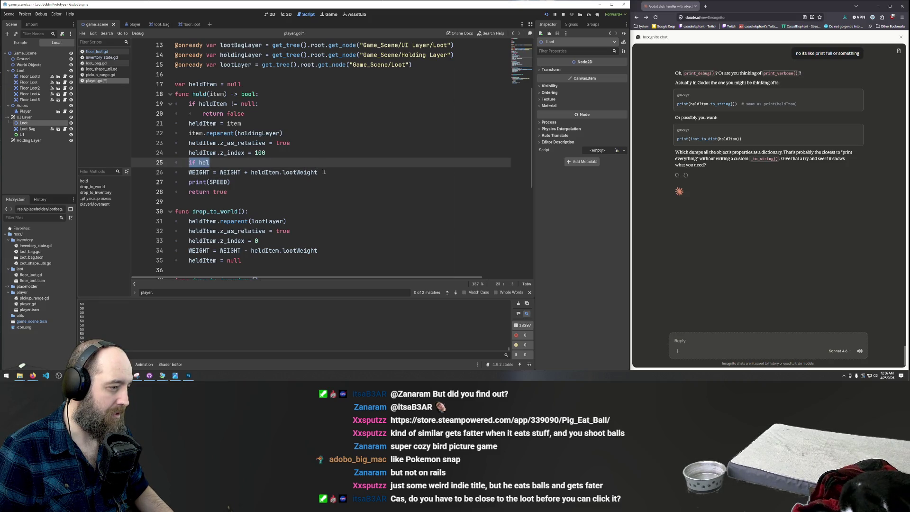
pyautogui.hotkey('shift', 'Down')
pyautogui.press('BackSpace')
pyautogui.press('BackSpace')
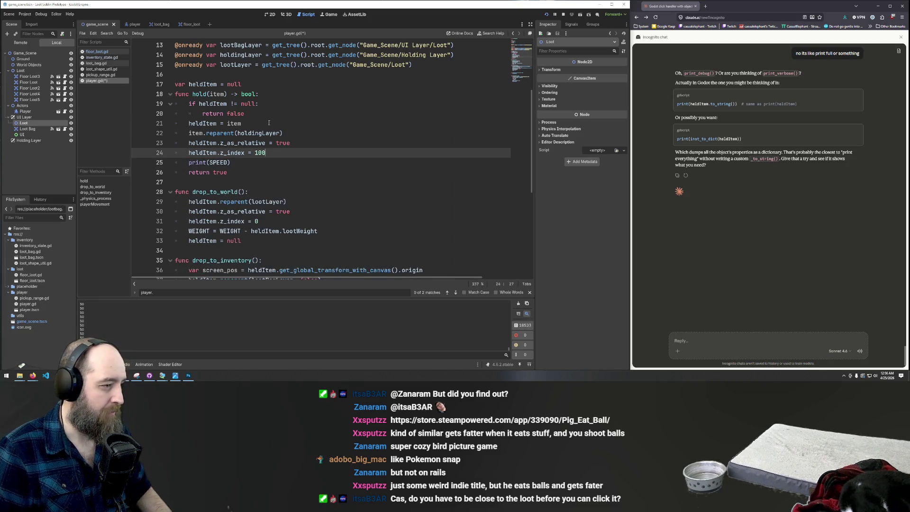
# Put the cut lines after heldItem = item, indent the WEIGHT line, and change the condition to 'if heldItem'
pyautogui.click(269, 123)
pyautogui.hotkey('ctrl', 'z')
pyautogui.hotkey('ctrl', 'z')
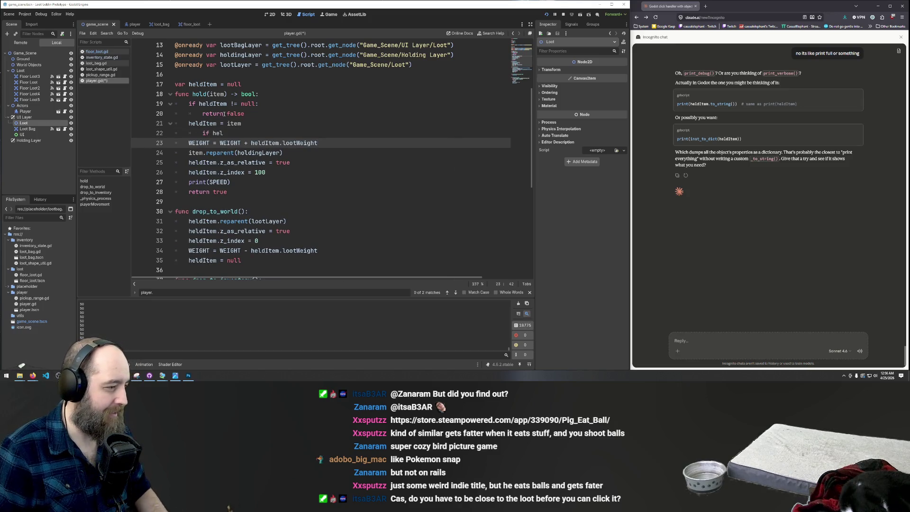
pyautogui.click(188, 143)
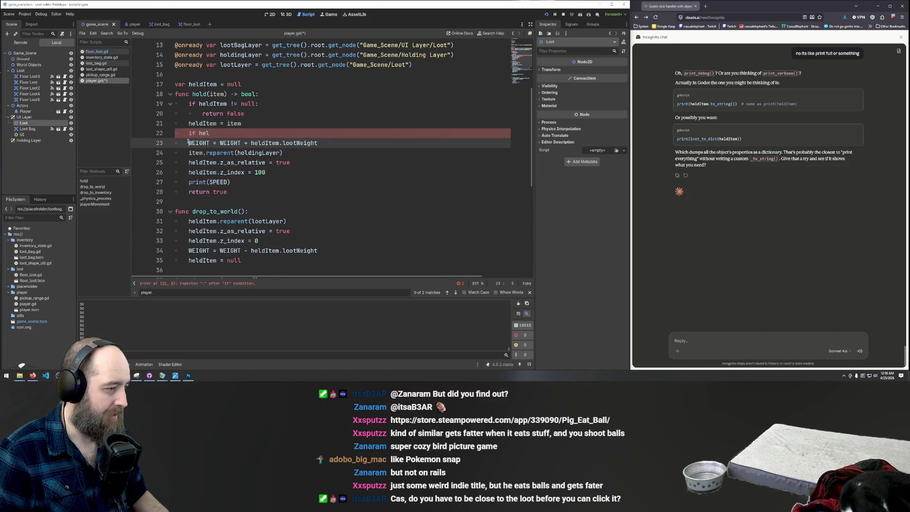
pyautogui.press('Tab')
pyautogui.press('Up')
pyautogui.press('End')
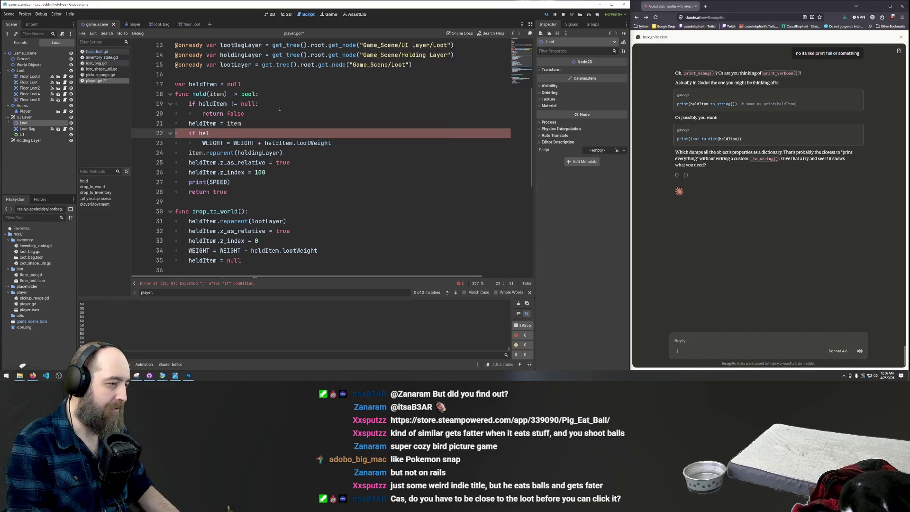
pyautogui.press('BackSpace')
pyautogui.press('BackSpace')
pyautogui.press('BackSpace')
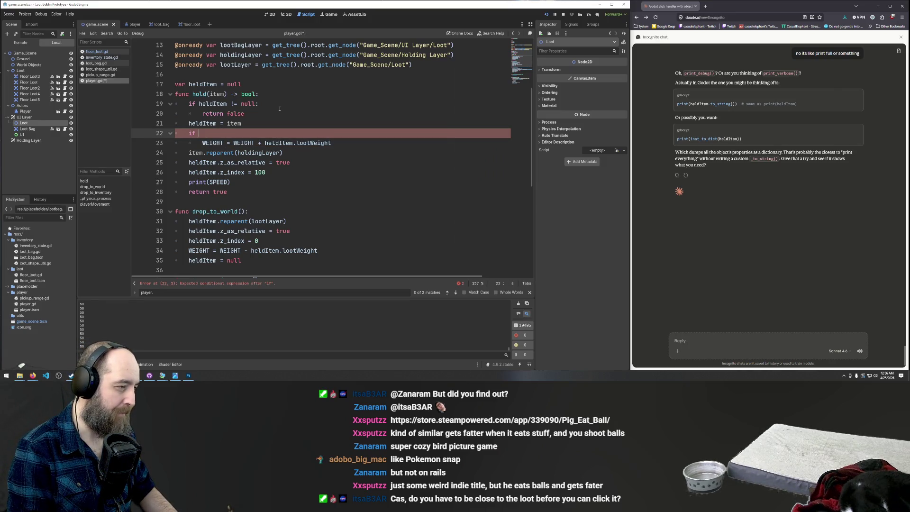
pyautogui.write('hel')
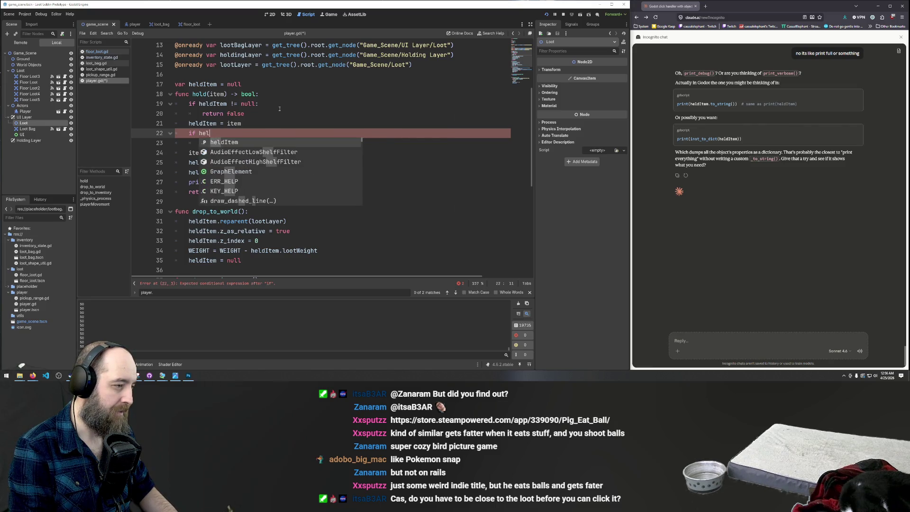
pyautogui.write('dItem')
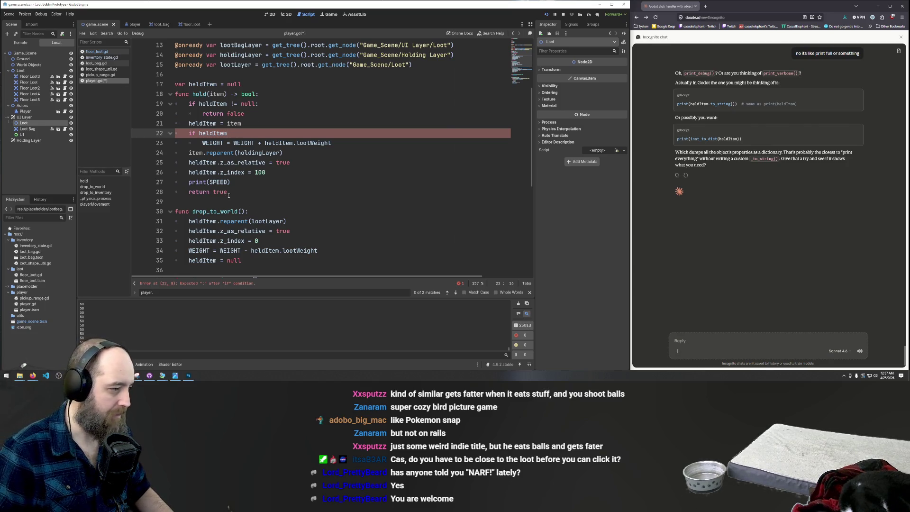
# Paste hold() lines 17–28 into Claude and ask how to check the held item's parent node name
pyautogui.moveTo(228, 193)
pyautogui.mouseDown()
pyautogui.moveTo(176, 114)
pyautogui.moveTo(175, 85)
pyautogui.mouseUp()
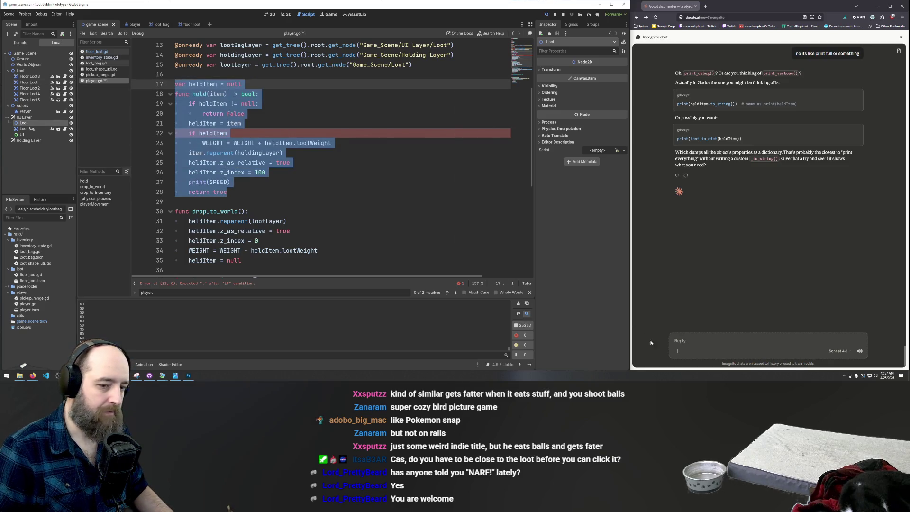
pyautogui.hotkey('ctrl', 'c')
pyautogui.click(708, 345)
pyautogui.hotkey('ctrl', 'v')
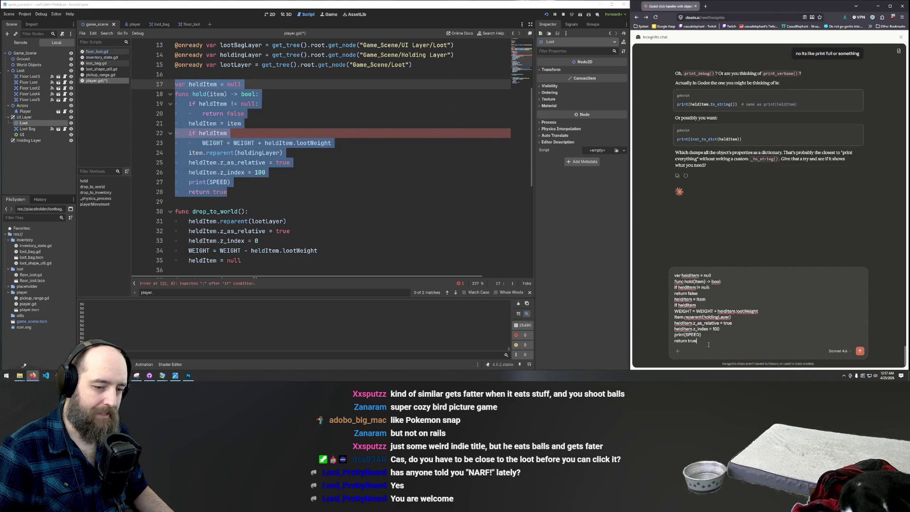
pyautogui.hotkey('shift', 'Return')
pyautogui.hotkey('shift', 'Return')
pyautogui.write('I ne')
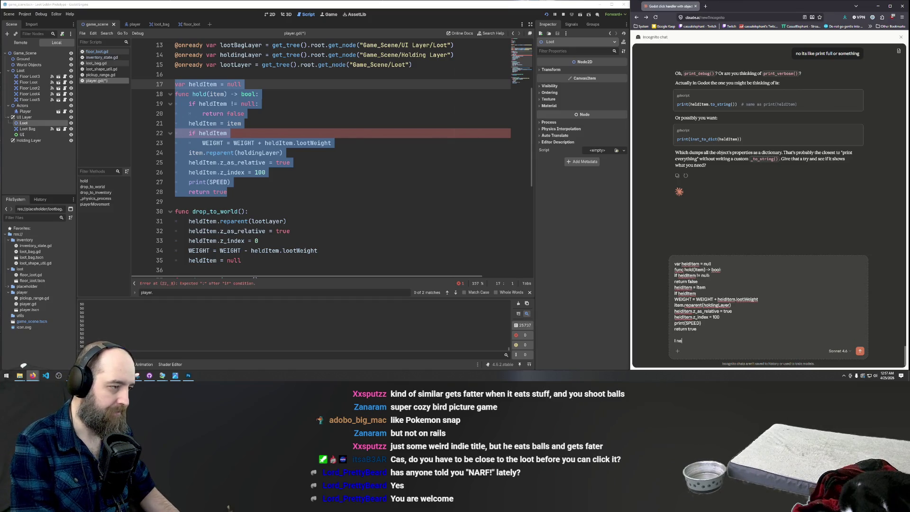
pyautogui.write('ed the syn')
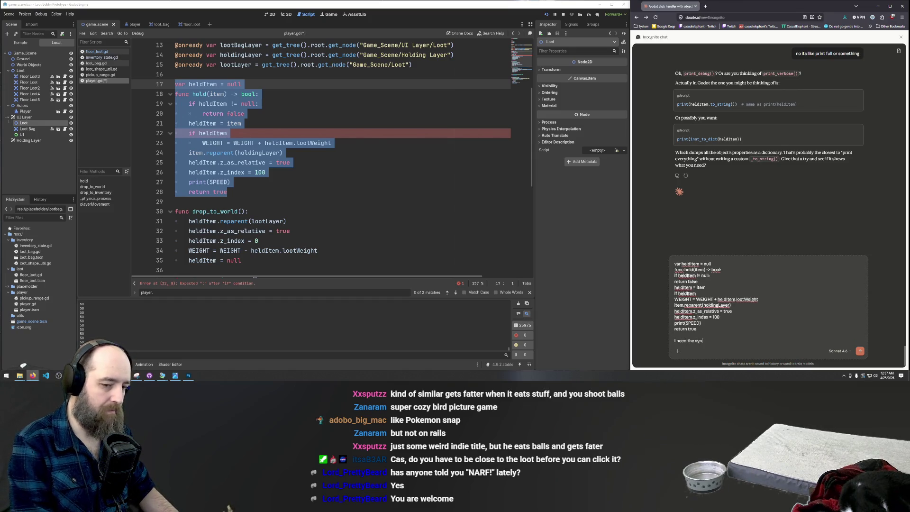
pyautogui.write('tax for')
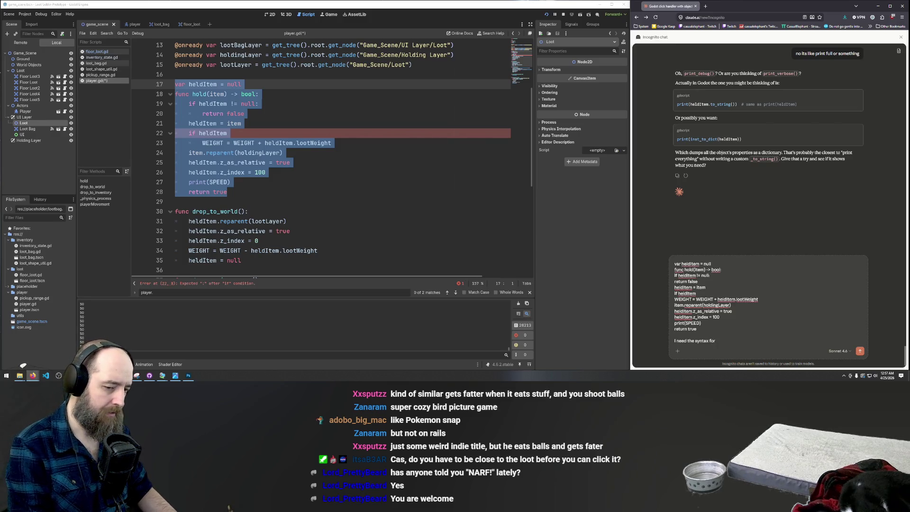
pyautogui.write(' seeing if the h')
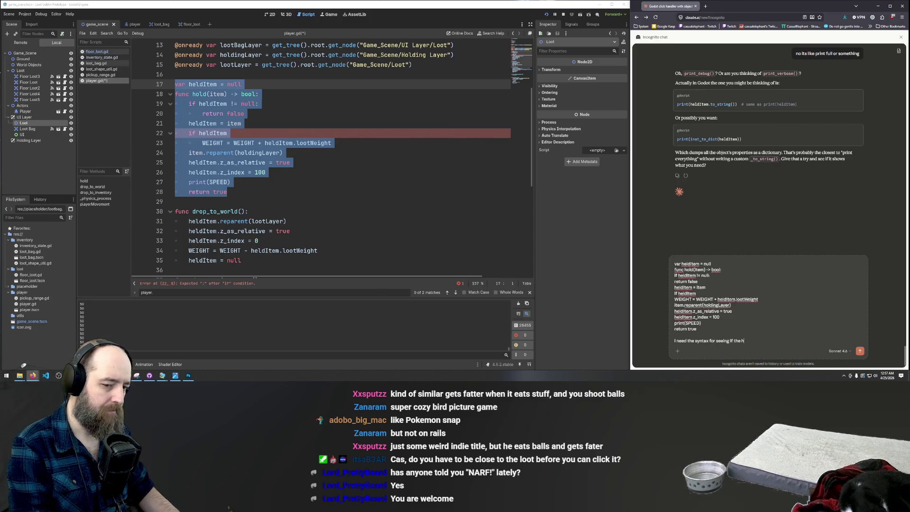
pyautogui.write('eld item')
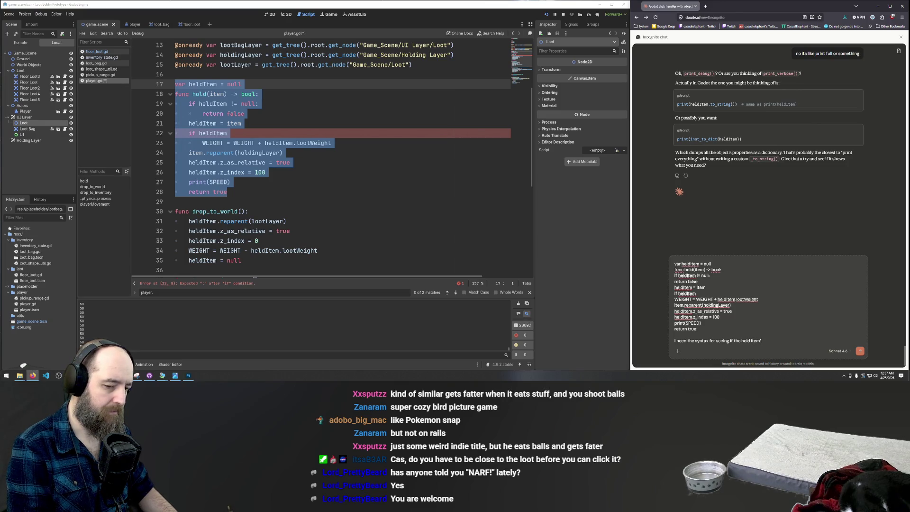
pyautogui.write("'s parent n")
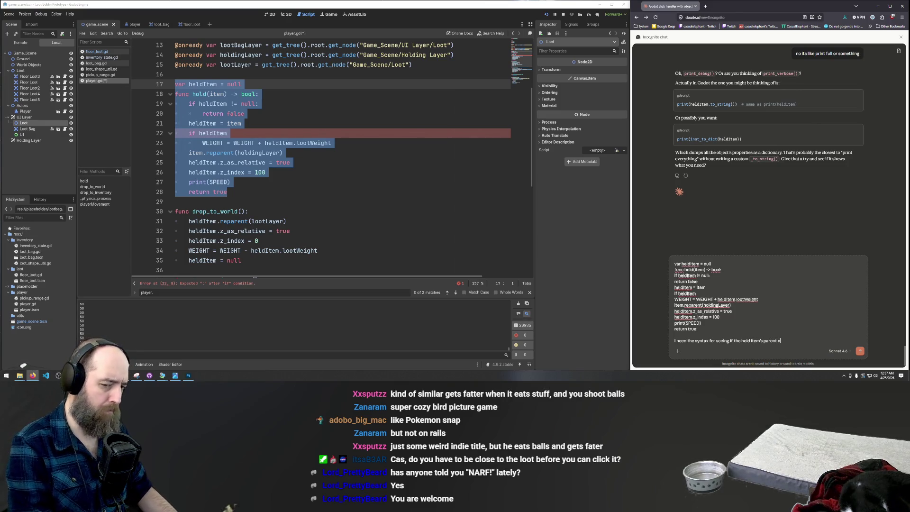
pyautogui.write('ode  was a cert')
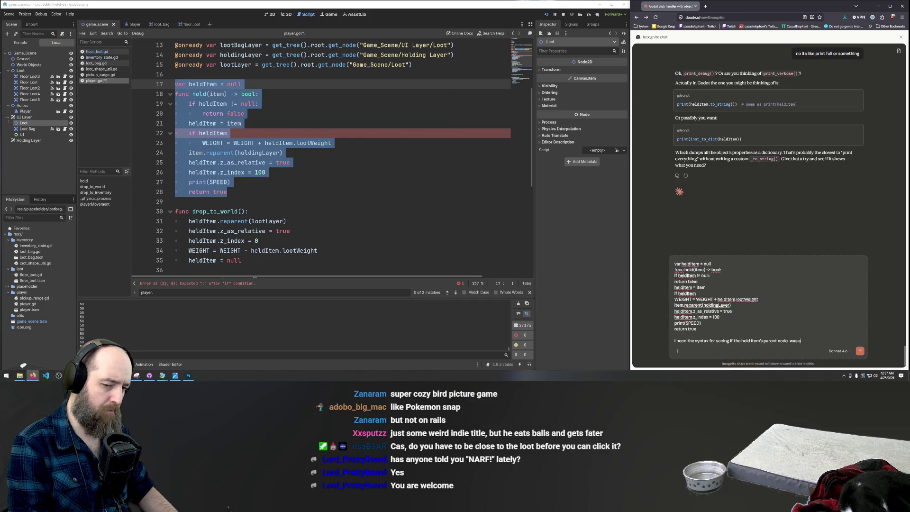
pyautogui.write('ain name')
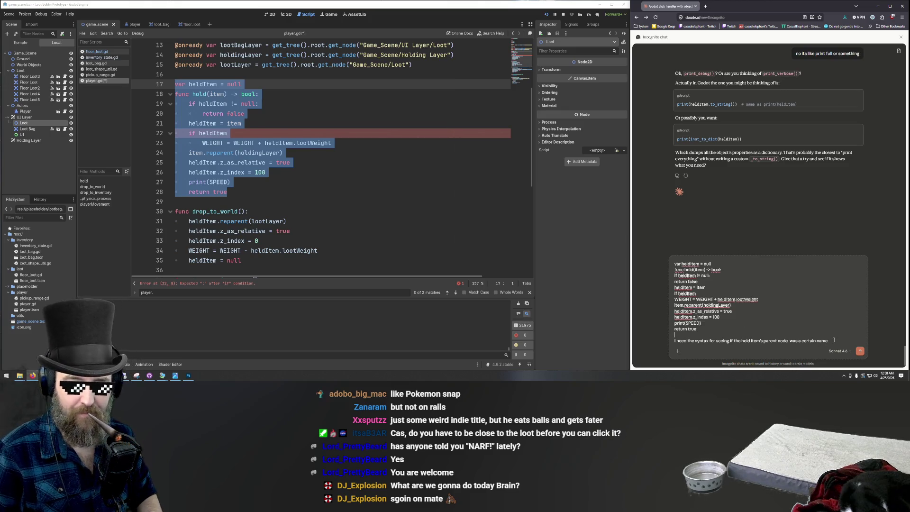
pyautogui.press('Return')
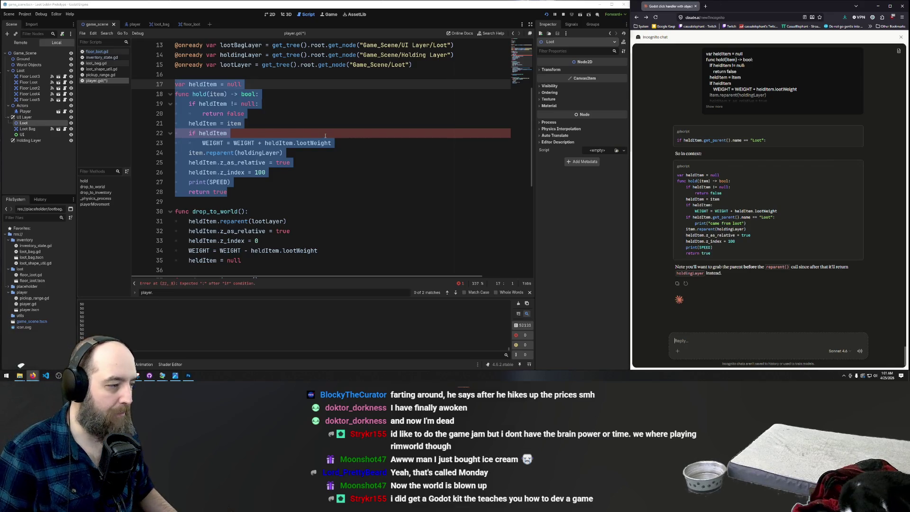
# Paste Claude's heldItem.get_parent().name == "Loot" check over line 22 and save
pyautogui.click(325, 136)
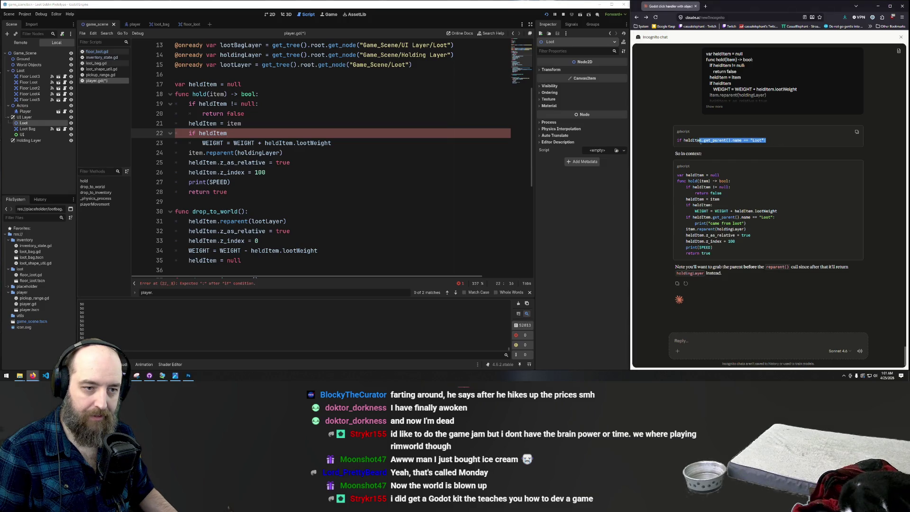
pyautogui.moveTo(701, 141); pyautogui.dragTo(676, 141)
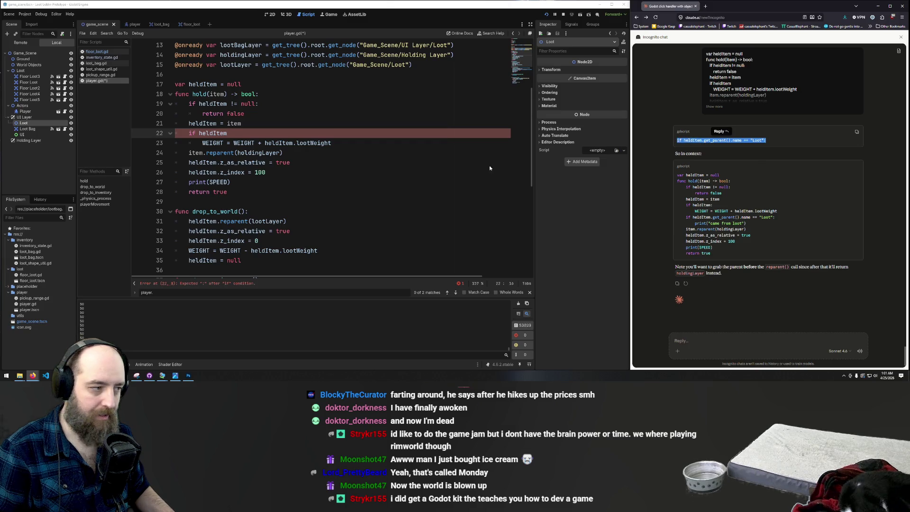
pyautogui.click(241, 136)
pyautogui.hotkey('ctrl', 'shift', 'Left')
pyautogui.hotkey('ctrl', 'shift', 'Left')
pyautogui.hotkey('ctrl', 'v')
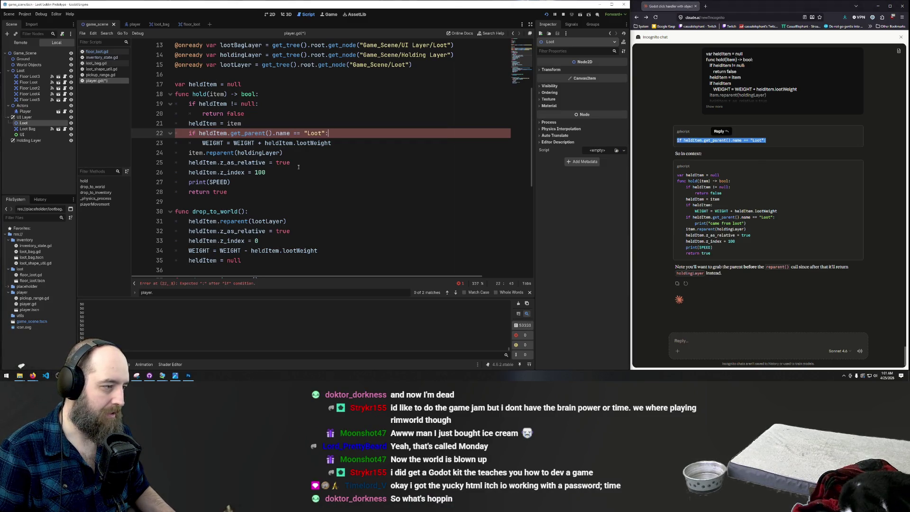
pyautogui.click(305, 173)
pyautogui.hotkey('ctrl', 's')
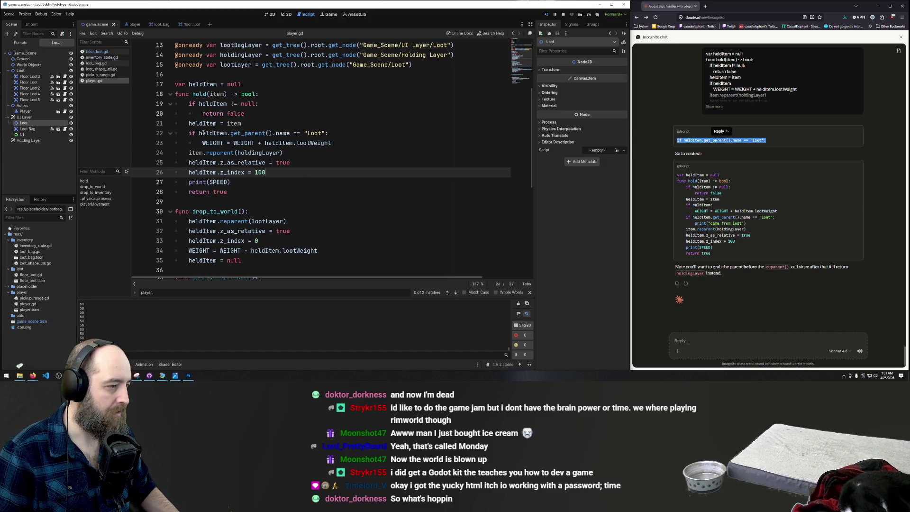
# Add ! before heldItem on line 22 to negate the Loot parent check
pyautogui.click(199, 133)
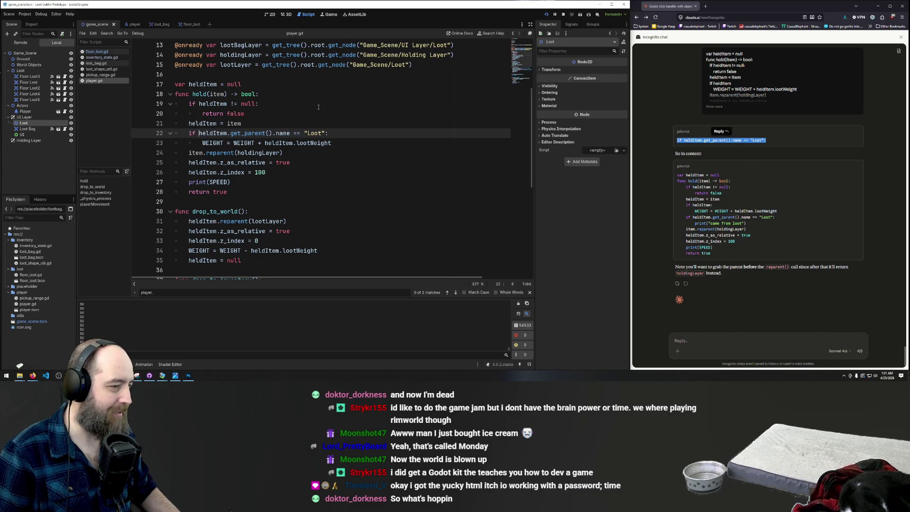
pyautogui.write('!')
pyautogui.click(343, 103)
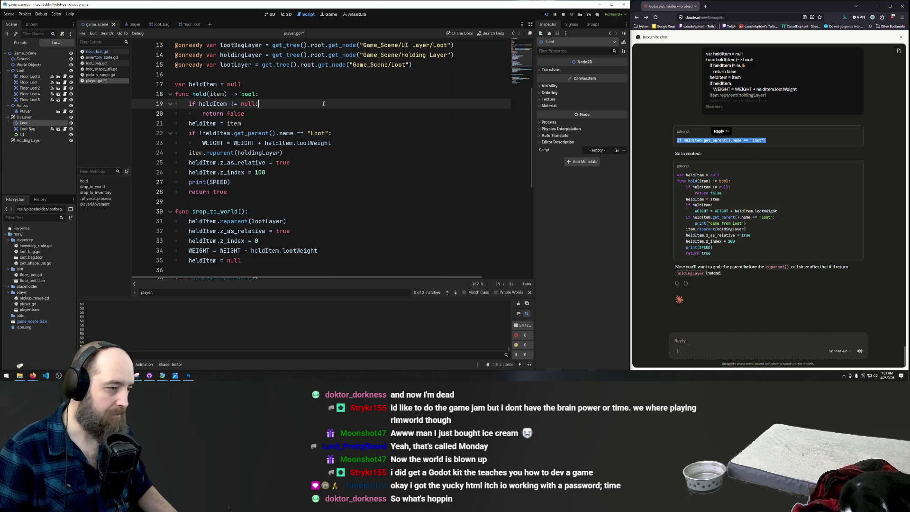
# Run the game, pick up a loot item beside the player, and close the game
pyautogui.press('F5')
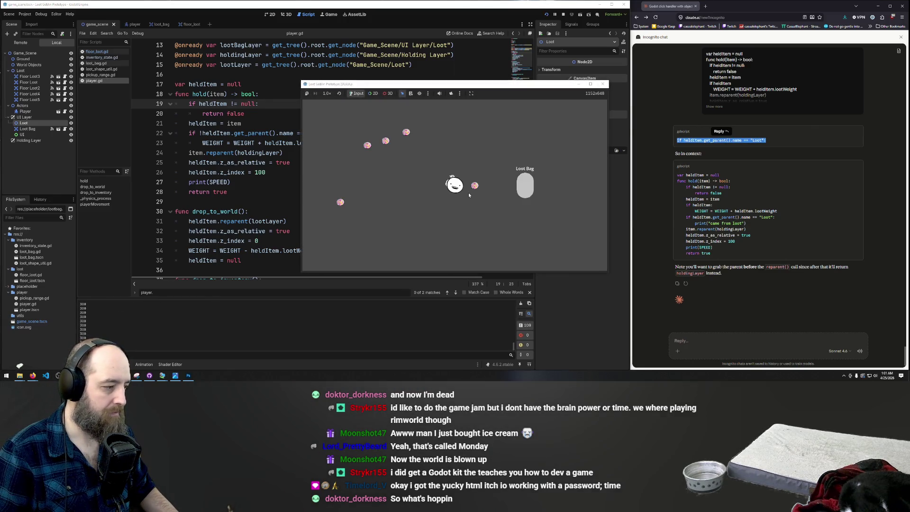
pyautogui.moveTo(474, 185); pyautogui.dragTo(476, 172)
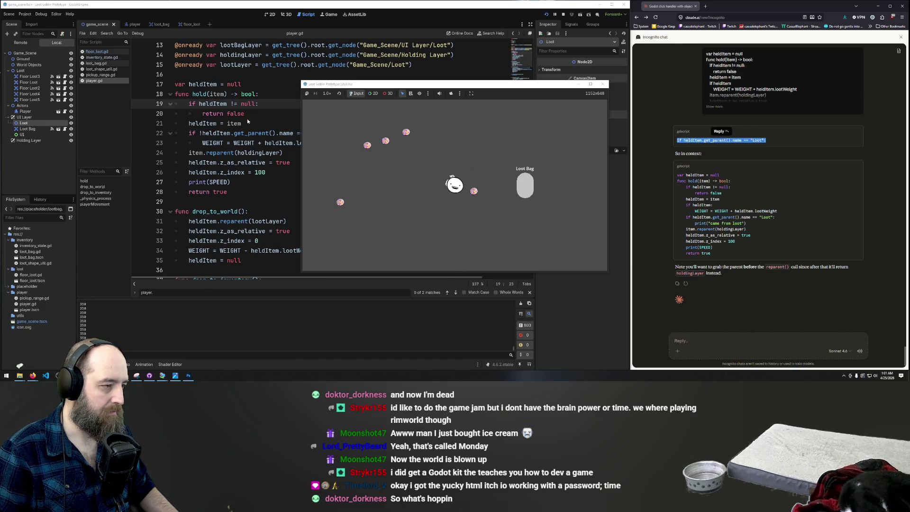
pyautogui.press('F8')
# Remove the ! negation before heldItem on line 22 of player.gd
pyautogui.click(199, 133)
pyautogui.press('BackSpace')
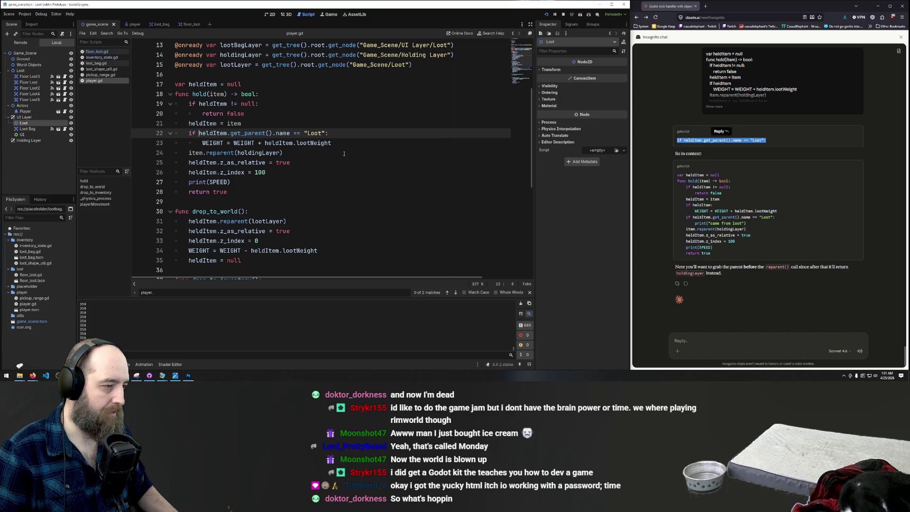
pyautogui.click(344, 104)
pyautogui.click(344, 116)
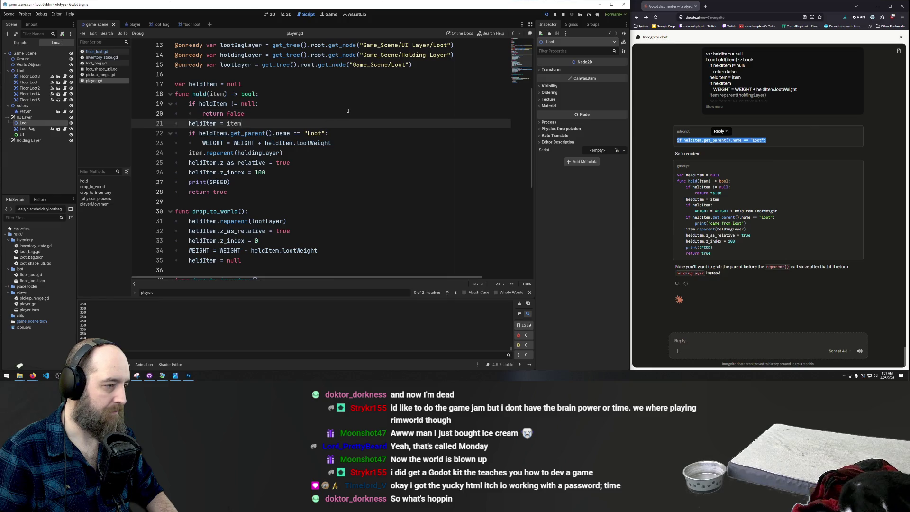
# Run the game again and move a loot item out of, into, and back out of the Loot Bag
pyautogui.press('F5')
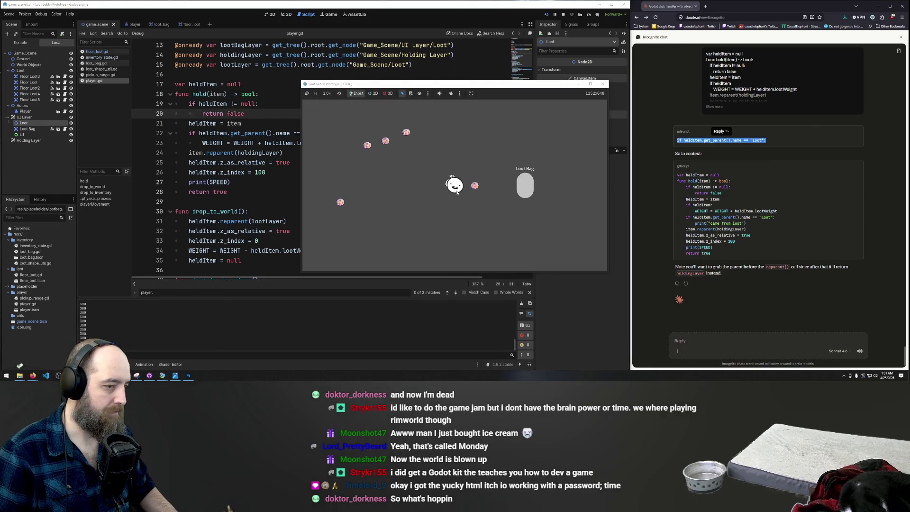
pyautogui.click(536, 183)
pyautogui.click(526, 188)
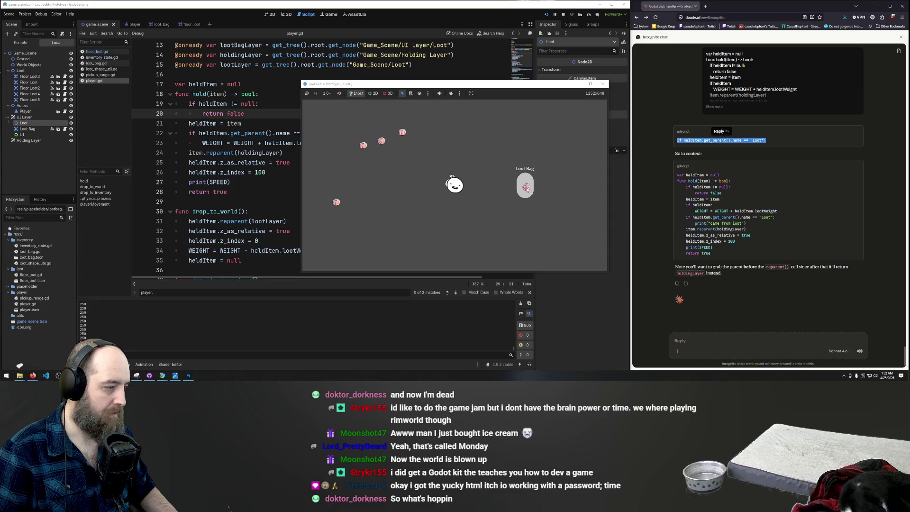
pyautogui.click(526, 188)
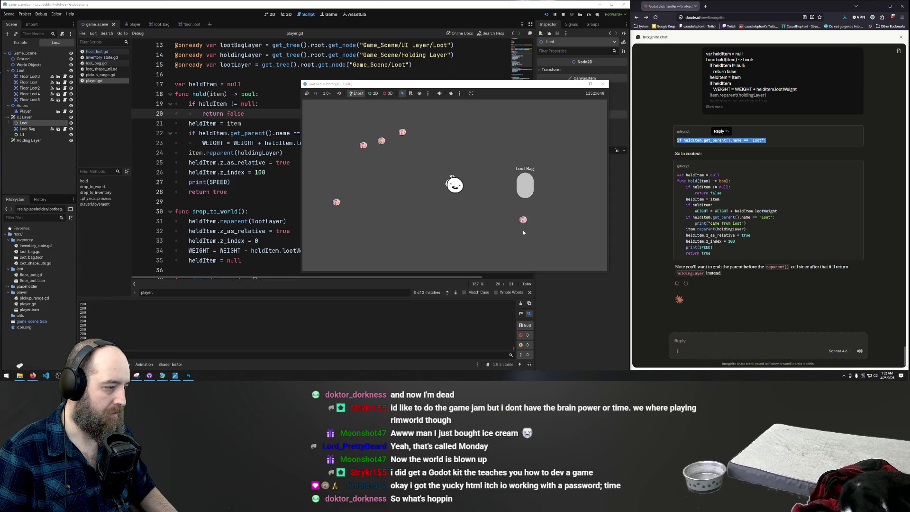
# Restore the ! before heldItem on line 22 in the script editor
pyautogui.click(215, 149)
pyautogui.click(353, 133)
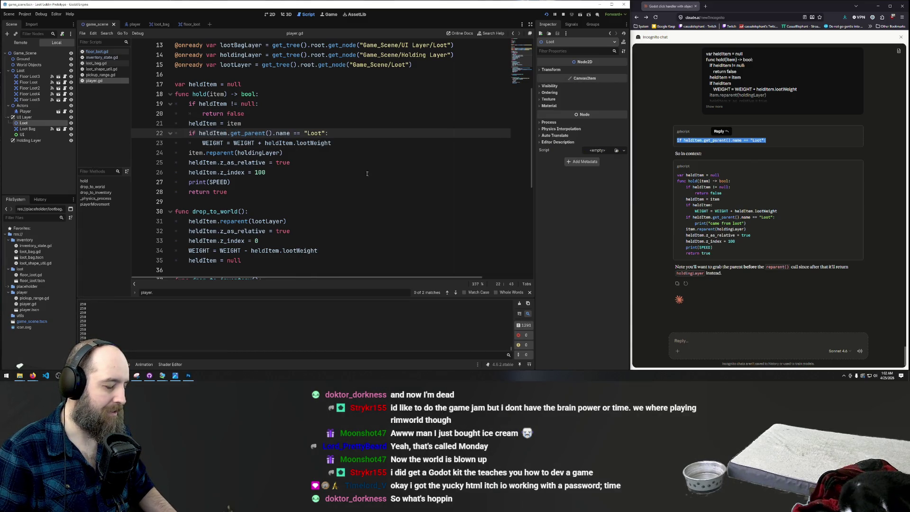
pyautogui.click(199, 134)
pyautogui.write('!')
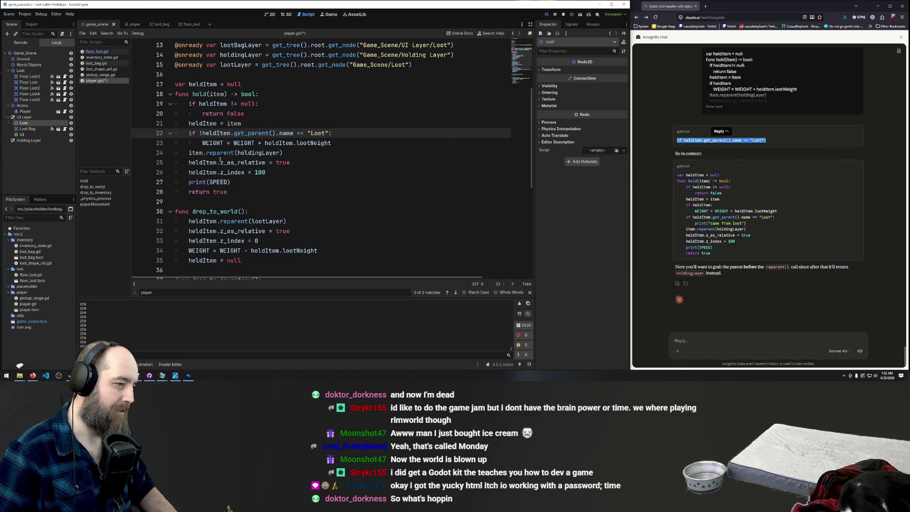
pyautogui.click(358, 144)
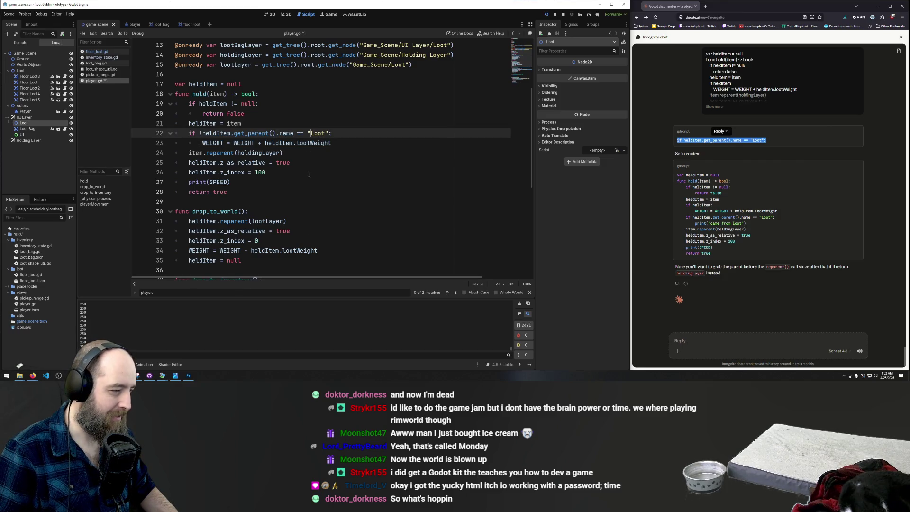
# Move line 22's ! from before heldItem to before "Loot"
pyautogui.press('Down')
pyautogui.press('Down')
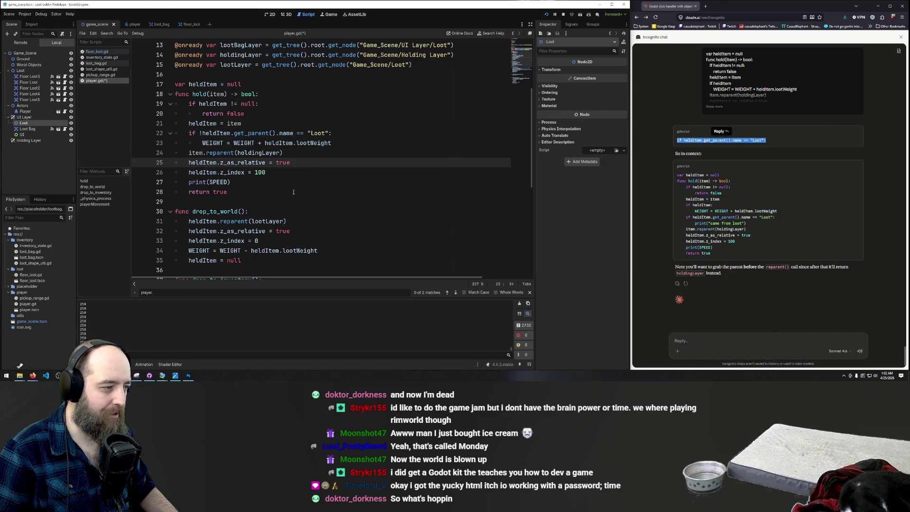
pyautogui.click(293, 192)
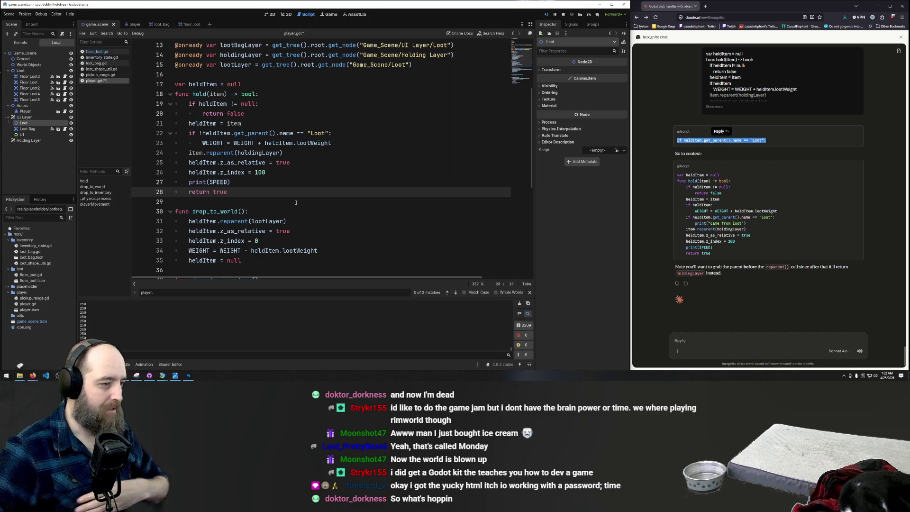
pyautogui.click(202, 133)
pyautogui.press('BackSpace')
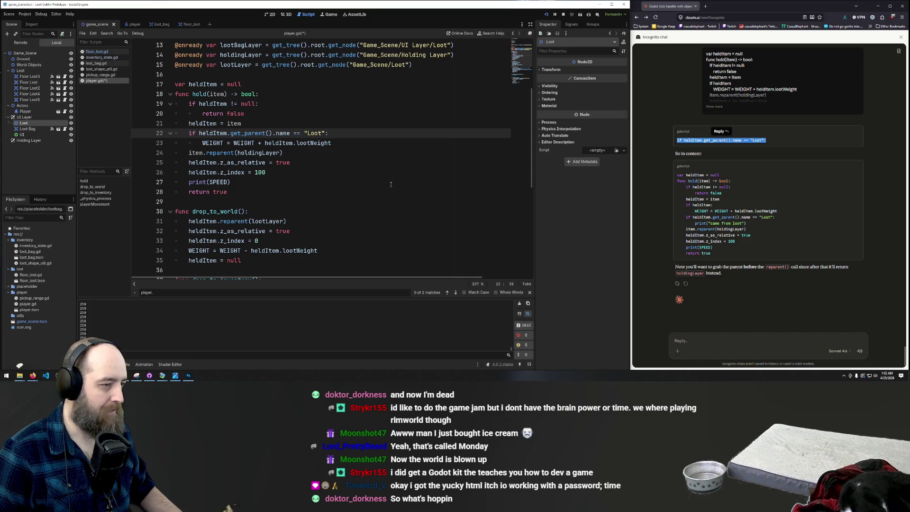
pyautogui.write('!')
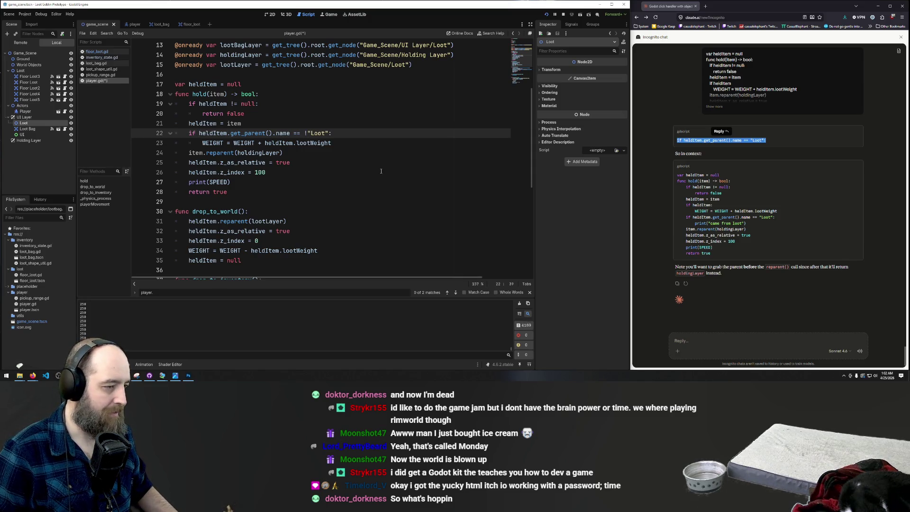
# Save and run the game, then try picking up loot, which triggers an invalid-operands error
pyautogui.click(381, 171)
pyautogui.press('F5')
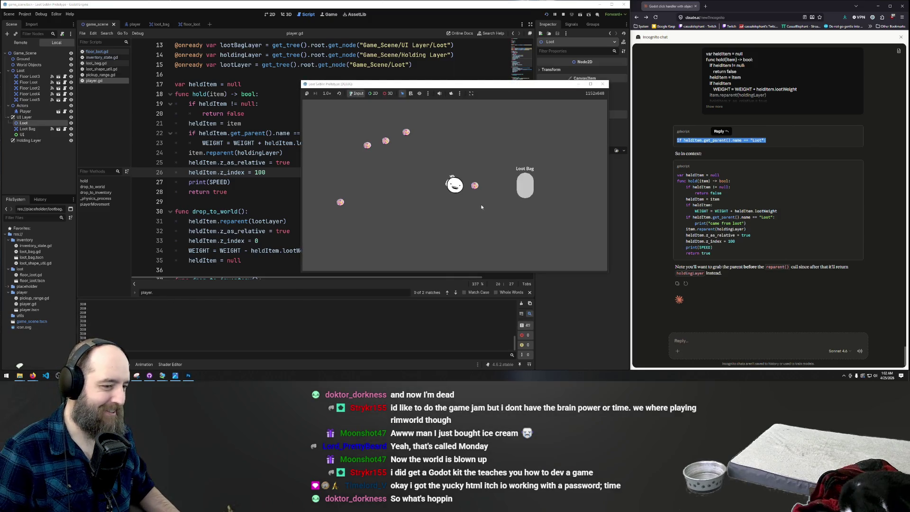
pyautogui.click(476, 188)
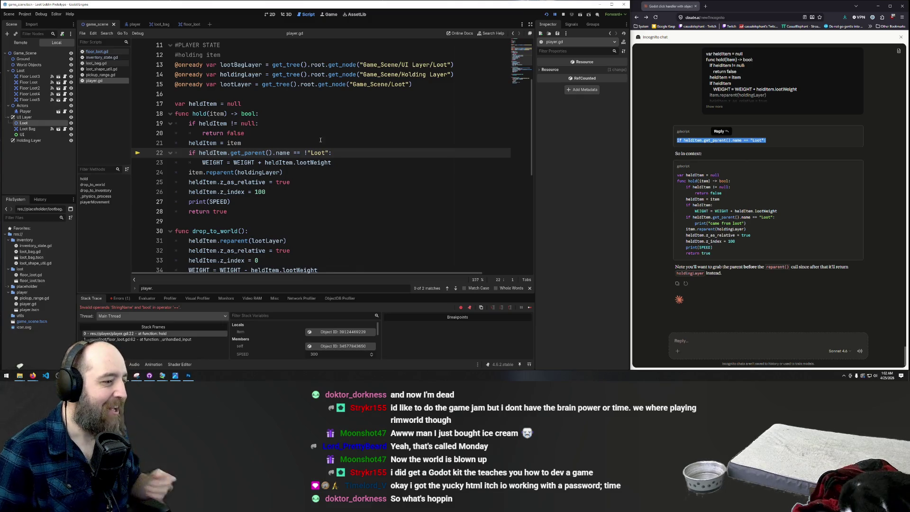
# Fix line 22 to compare with != "Loot" instead of the negated string
pyautogui.press('BackSpace')
pyautogui.press('BackSpace')
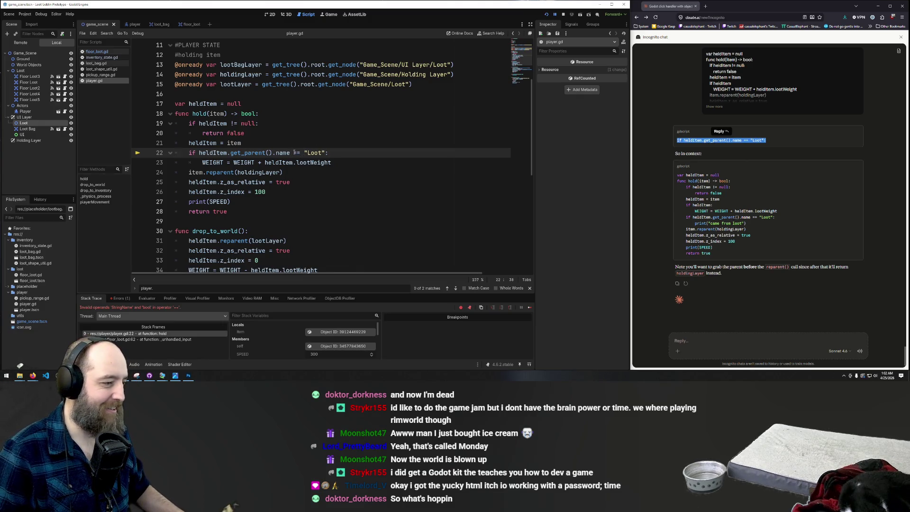
pyautogui.click(298, 152)
pyautogui.press('BackSpace')
pyautogui.write('!')
pyautogui.press('Up')
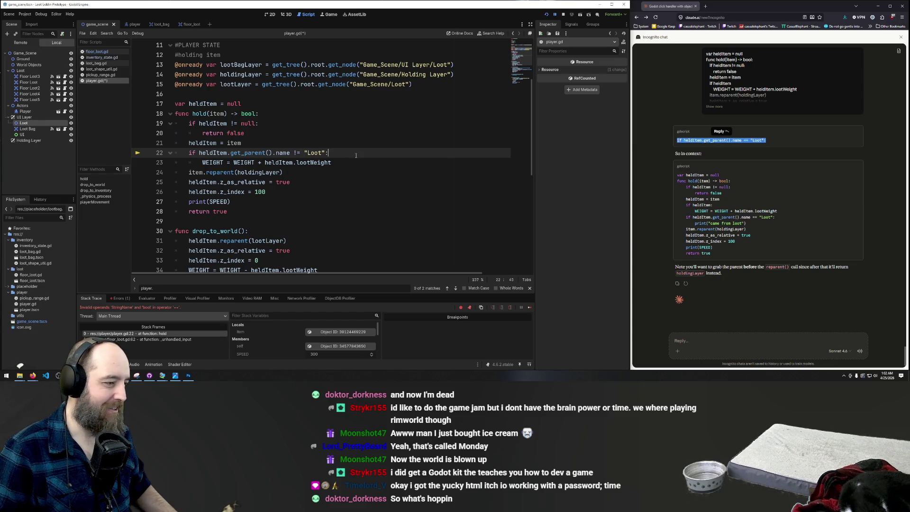
# Run the game, pick up two loot items to check the speed, then return to the script
pyautogui.press('F5')
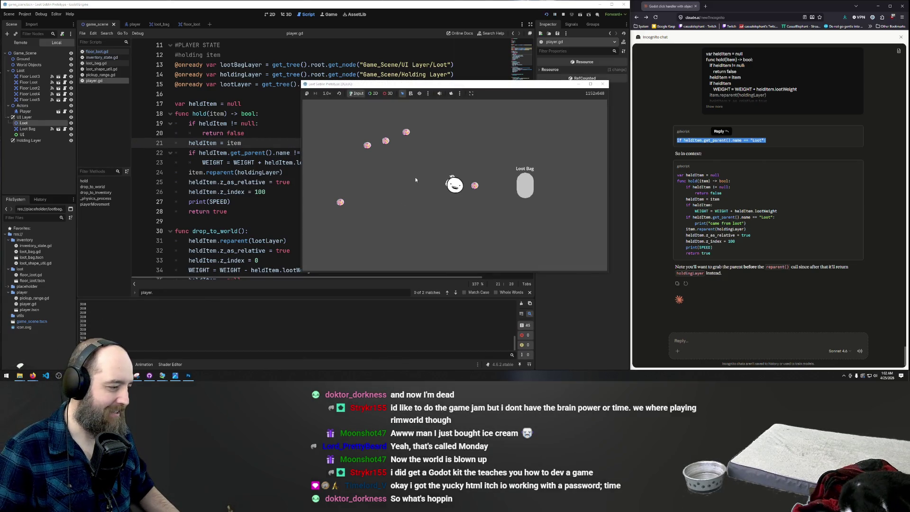
pyautogui.click(472, 188)
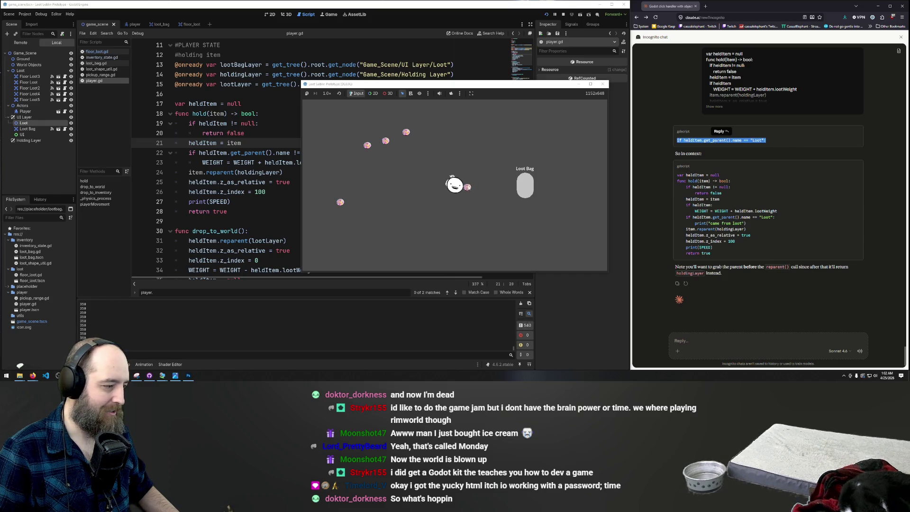
pyautogui.click(466, 189)
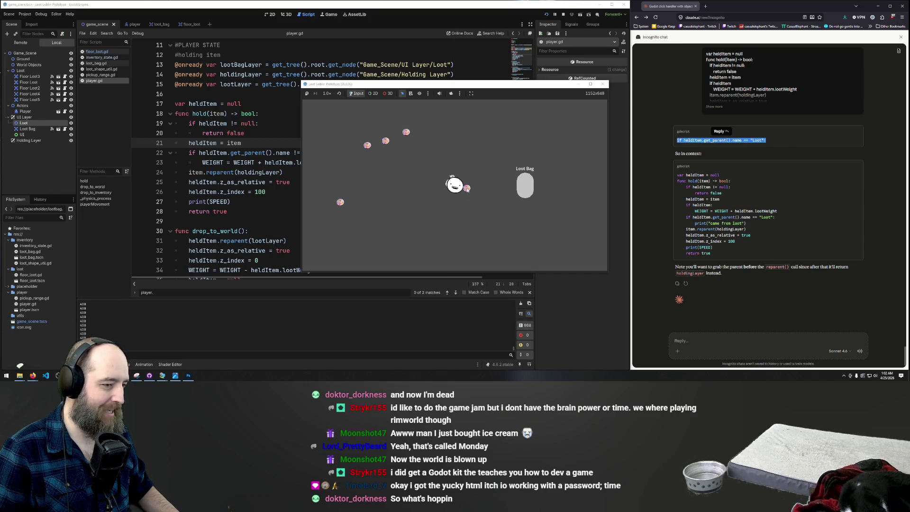
pyautogui.click(280, 172)
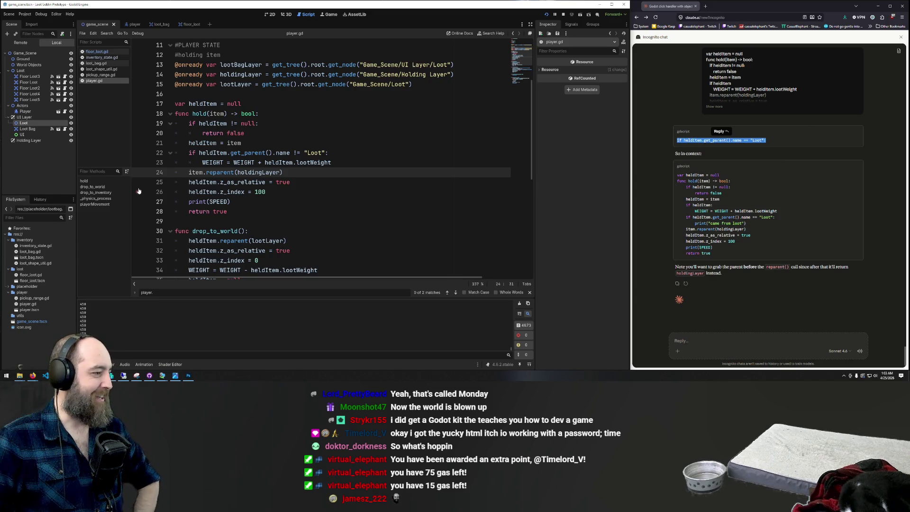
# Rename the Loot node under UI Layer to Loot Container
pyautogui.click(25, 125)
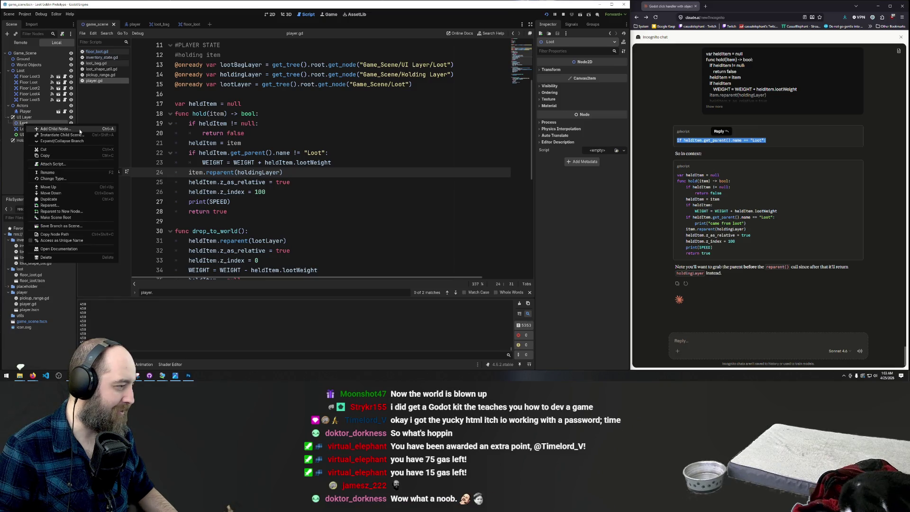
pyautogui.doubleClick(26, 123)
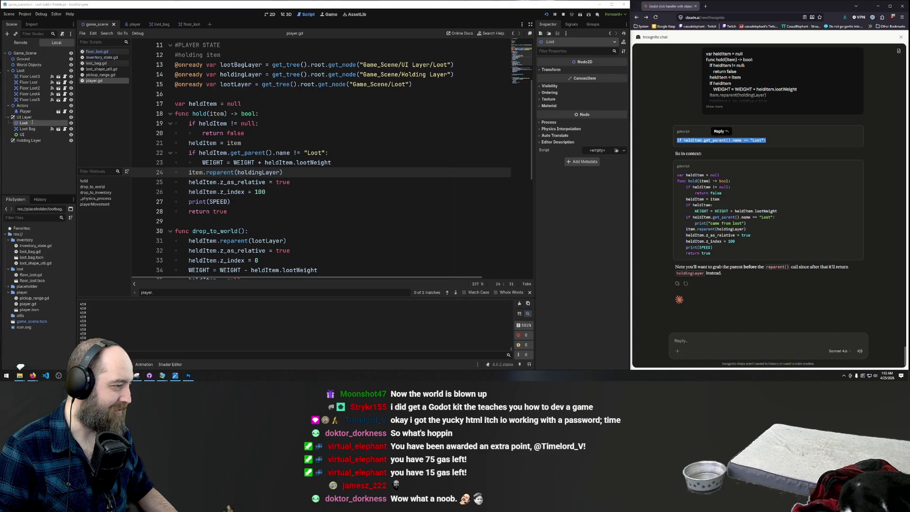
pyautogui.write('Container')
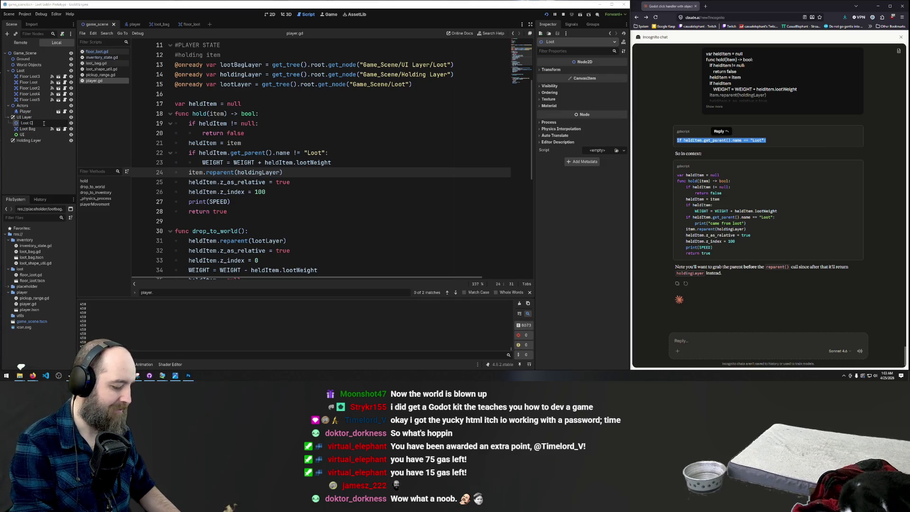
pyautogui.press('Return')
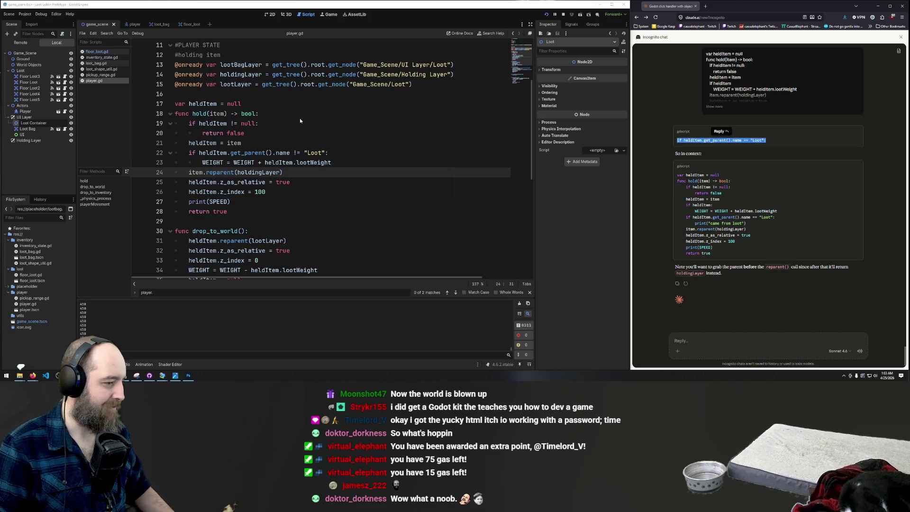
# Change line 22's check to != "Loot Container", save player.gd, and run the game
pyautogui.click(323, 153)
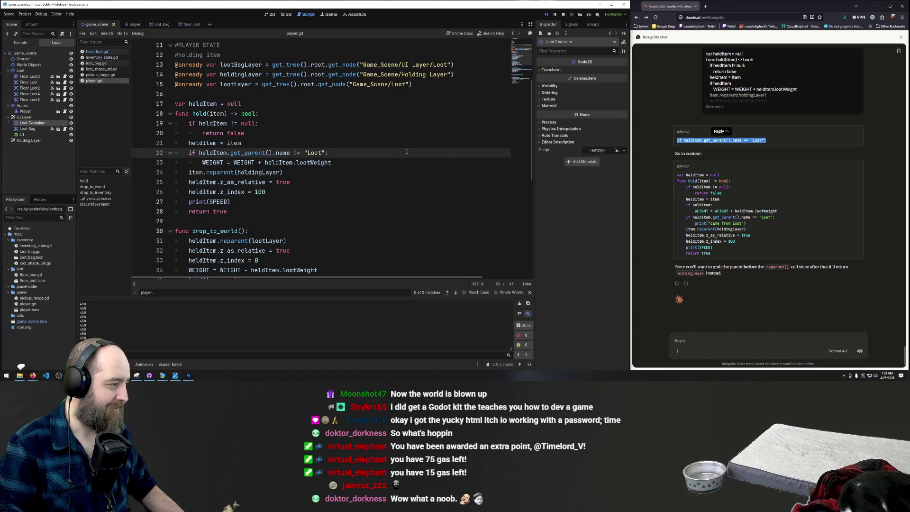
pyautogui.write('Container')
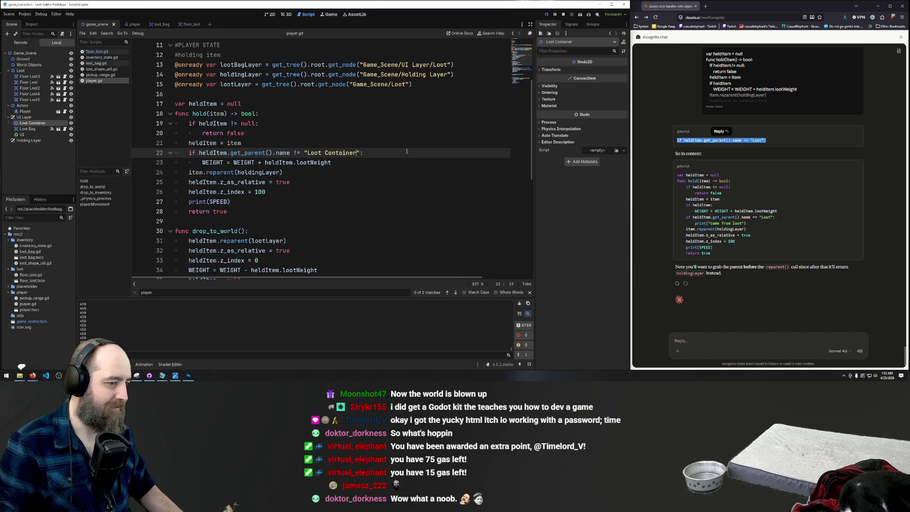
pyautogui.click(353, 161)
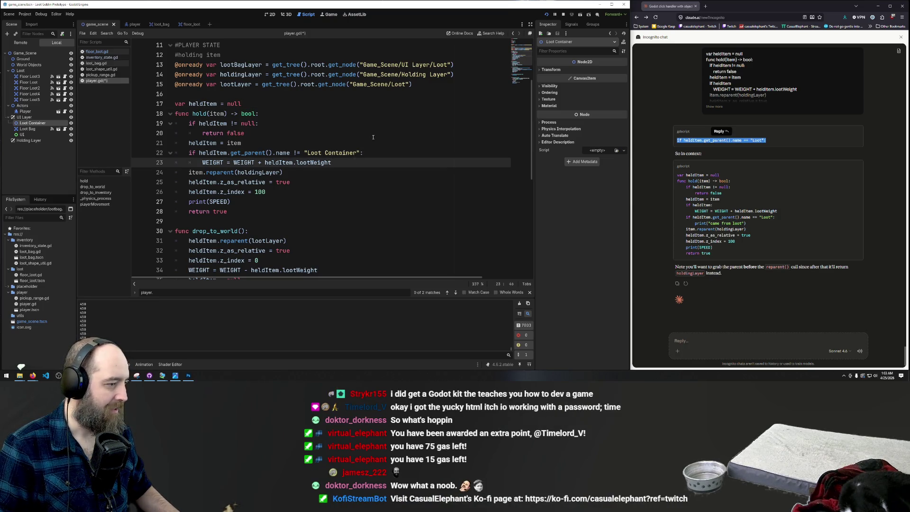
pyautogui.hotkey('ctrl', 's')
pyautogui.click(301, 143)
pyautogui.press('F5')
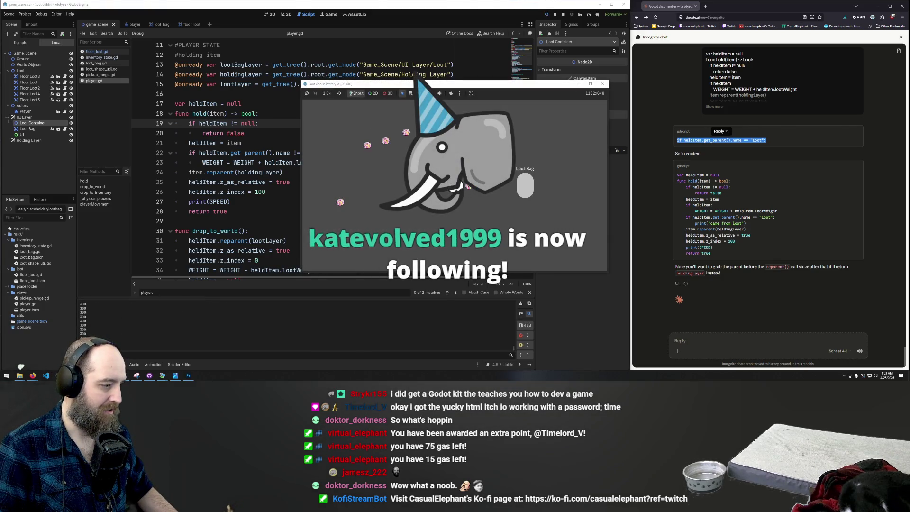
# Show the Debugger's Errors list with the two Node not found errors
pyautogui.click(120, 298)
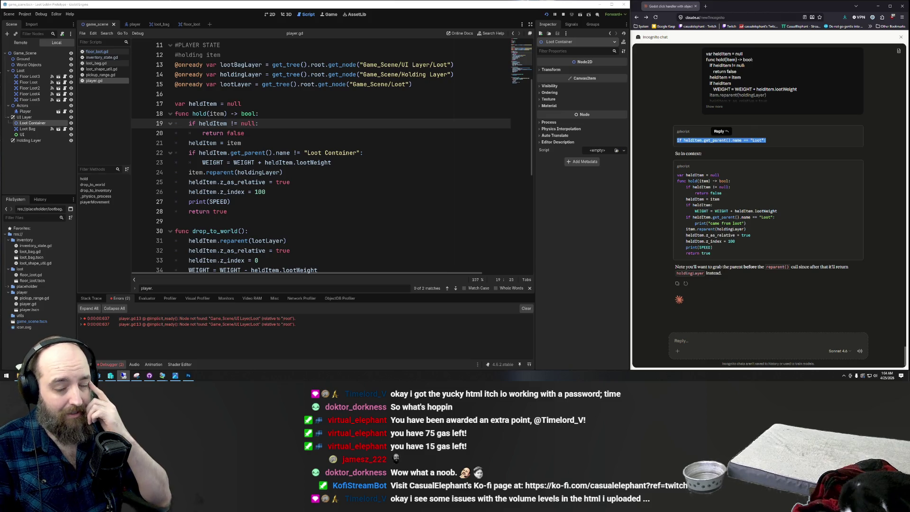
# Review the print(SPEED), reparent and Loot Container check lines in player.gd
pyautogui.click(314, 203)
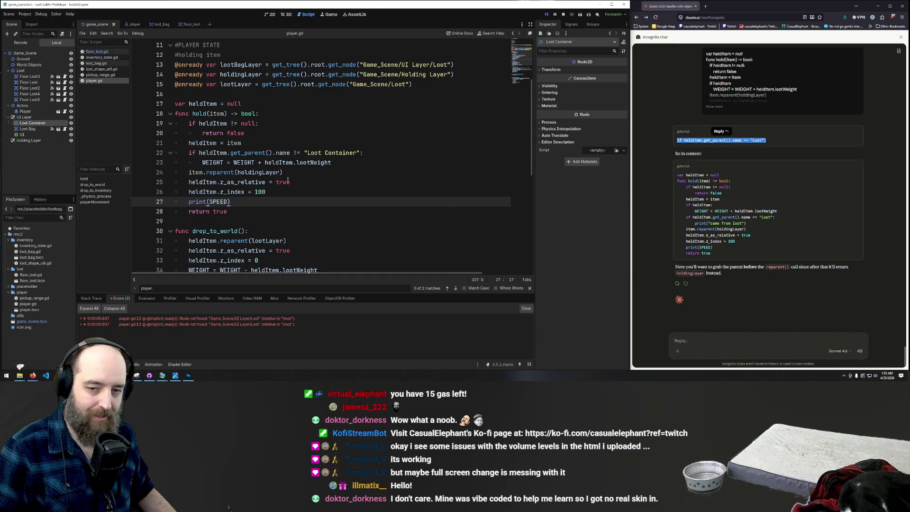
pyautogui.click(233, 172)
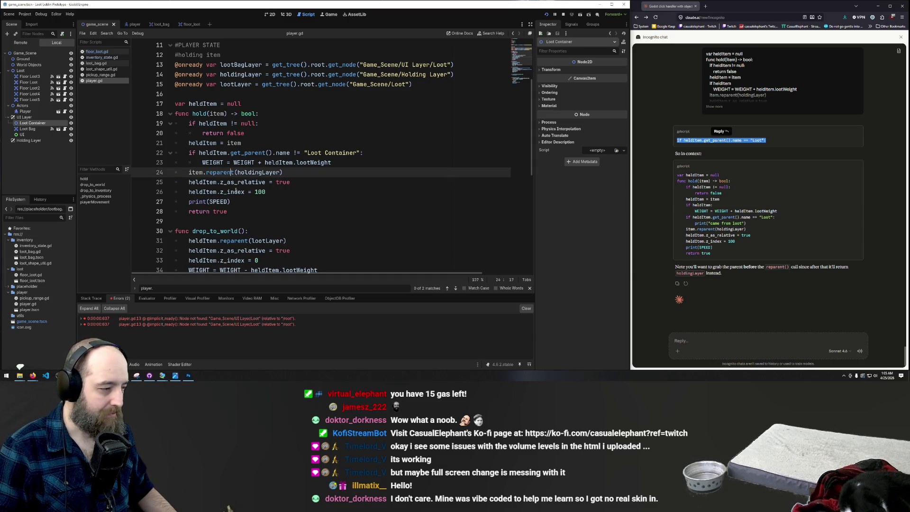
pyautogui.click(238, 202)
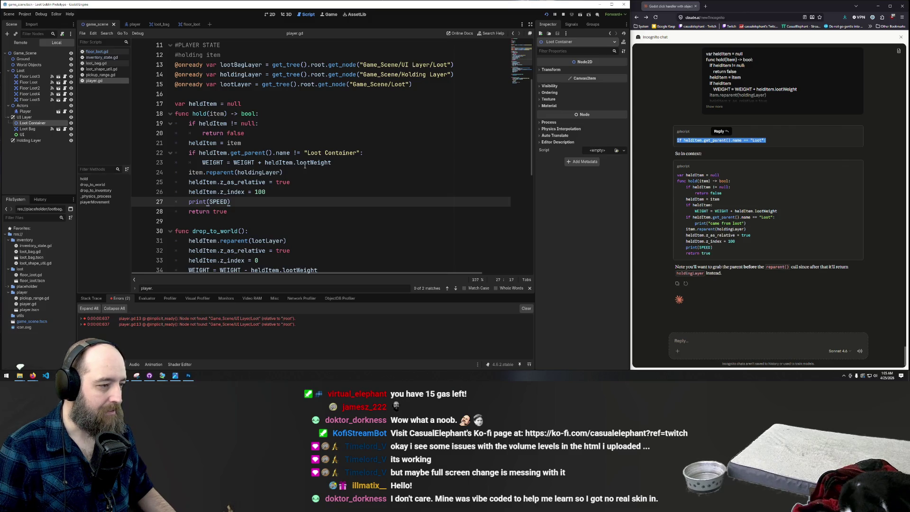
pyautogui.click(357, 152)
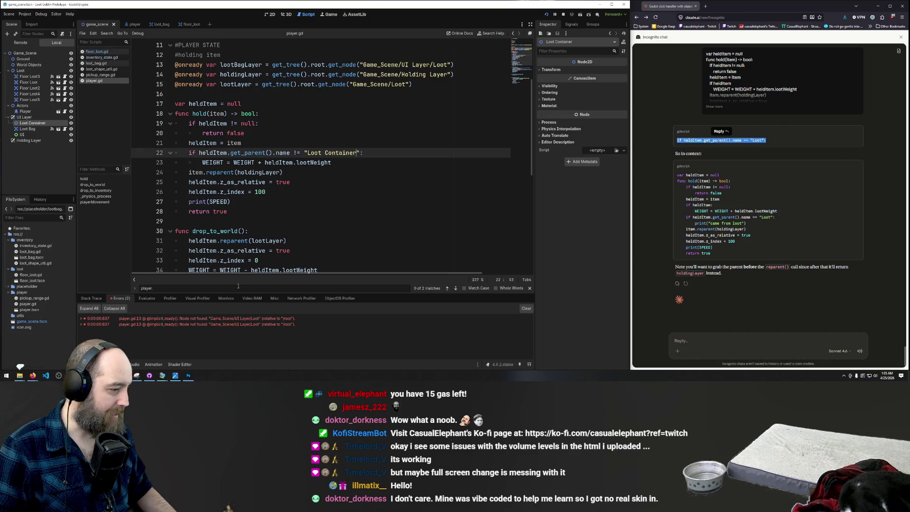
# Change line 13's get_node path to "Game_Scene/UI Layer/Loot Container", save, and rerun the game
pyautogui.doubleClick(240, 323)
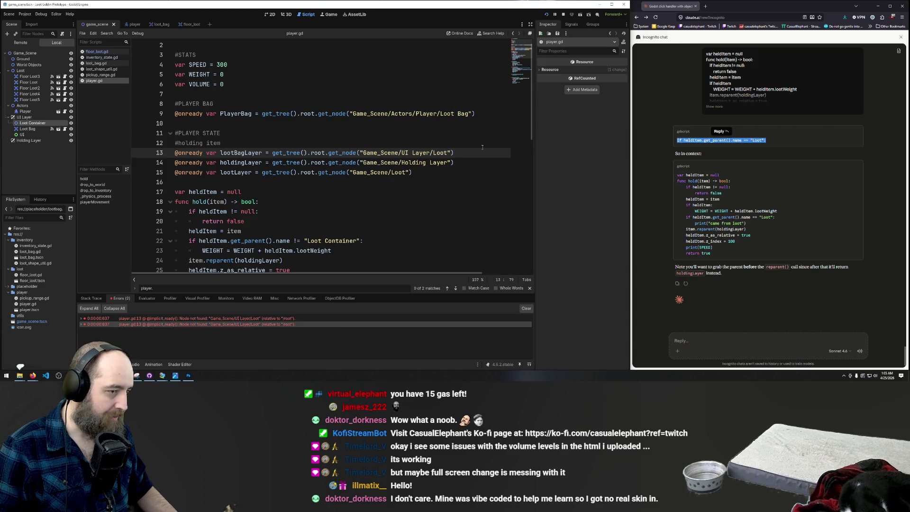
pyautogui.write('Con')
pyautogui.write('tainer')
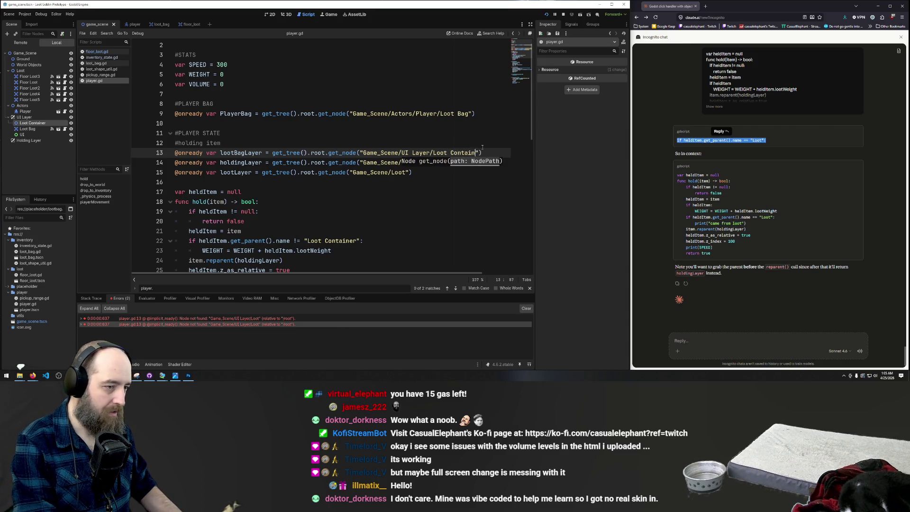
pyautogui.click(358, 152)
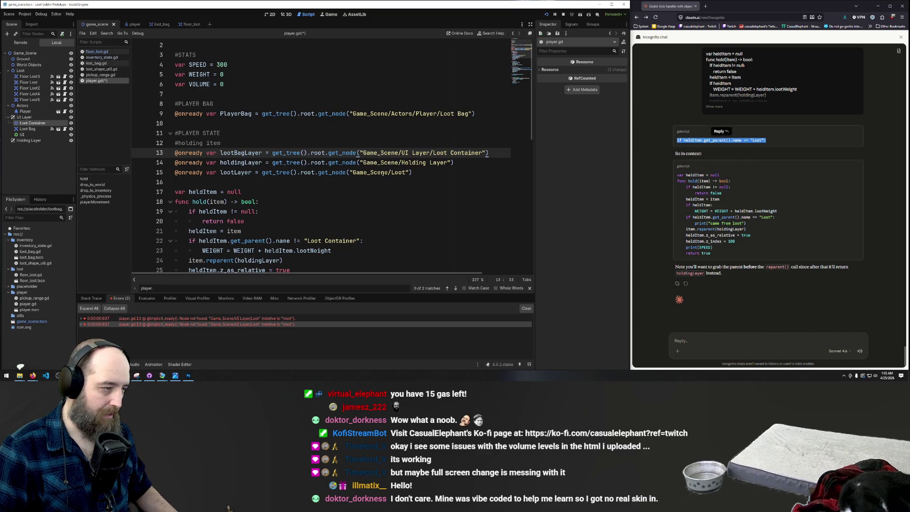
pyautogui.click(372, 172)
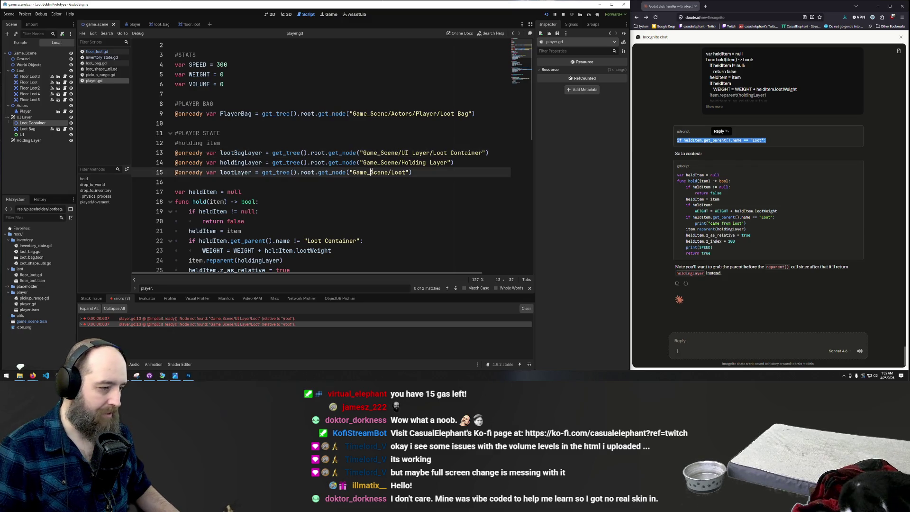
pyautogui.click(382, 133)
pyautogui.press('F5')
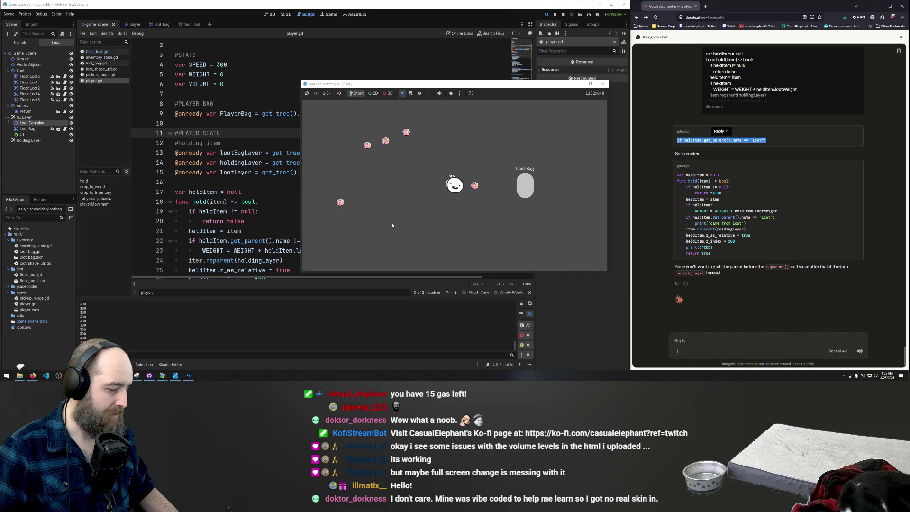
# Drag floating loot items into the Loot Bag and pull one back out, dropping speed from 150 to 108
pyautogui.moveTo(476, 187)
pyautogui.mouseDown()
pyautogui.moveTo(463, 243)
pyautogui.moveTo(471, 188)
pyautogui.moveTo(526, 189)
pyautogui.moveTo(470, 192)
pyautogui.mouseUp()
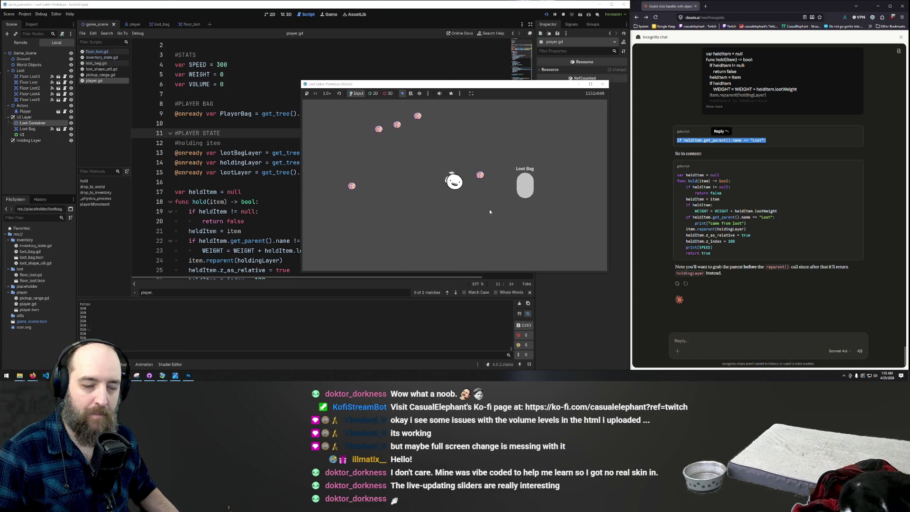
pyautogui.moveTo(480, 173)
pyautogui.mouseDown()
pyautogui.moveTo(482, 196)
pyautogui.moveTo(444, 196)
pyautogui.moveTo(459, 209)
pyautogui.moveTo(493, 183)
pyautogui.moveTo(525, 193)
pyautogui.mouseUp()
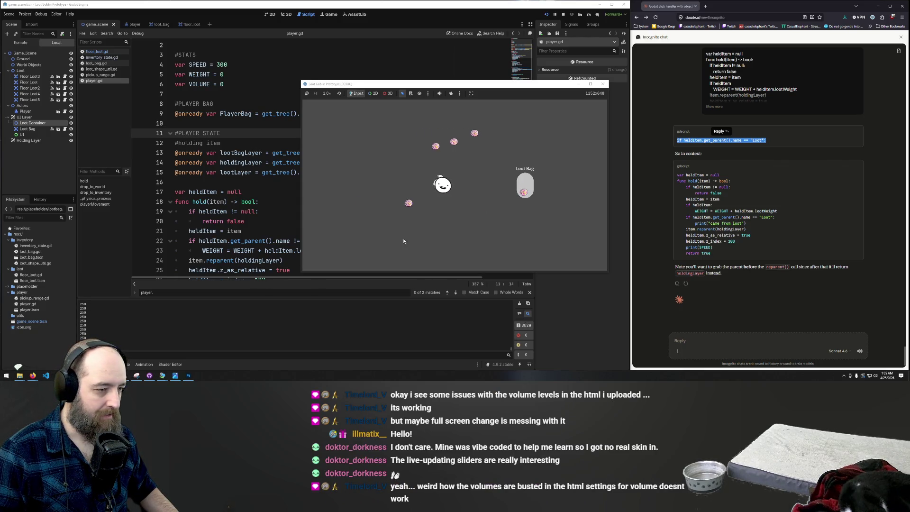
pyautogui.moveTo(462, 229)
pyautogui.mouseDown()
pyautogui.moveTo(474, 186)
pyautogui.moveTo(542, 185)
pyautogui.mouseUp()
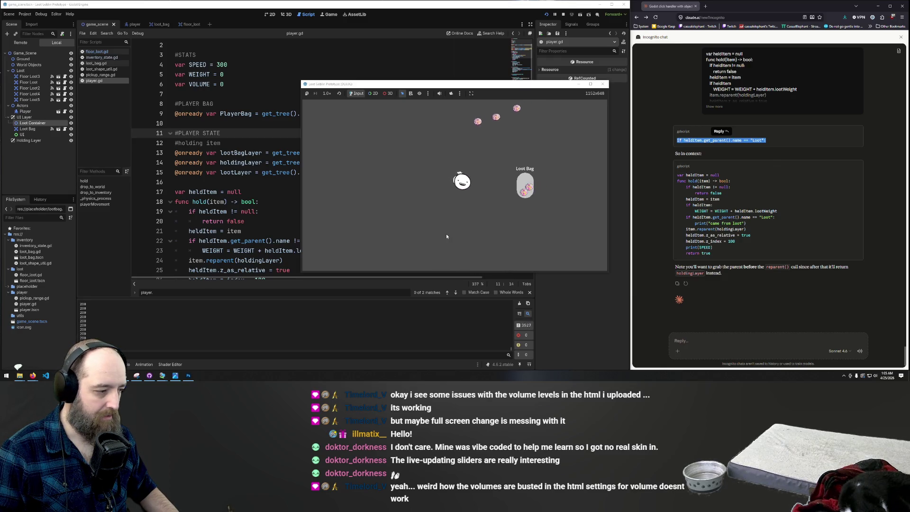
pyautogui.moveTo(460, 164); pyautogui.dragTo(525, 185)
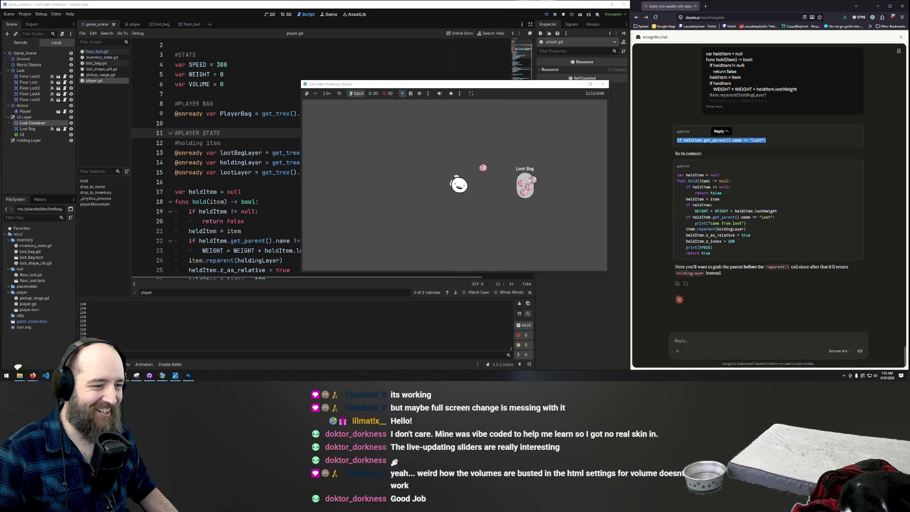
pyautogui.moveTo(460, 175); pyautogui.dragTo(411, 169)
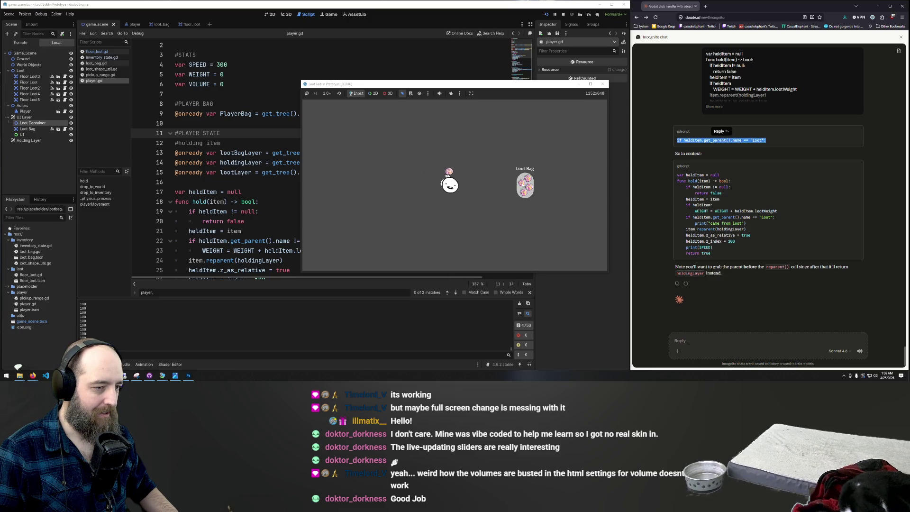
pyautogui.moveTo(524, 183)
pyautogui.mouseDown()
pyautogui.moveTo(433, 187)
pyautogui.moveTo(462, 196)
pyautogui.mouseUp()
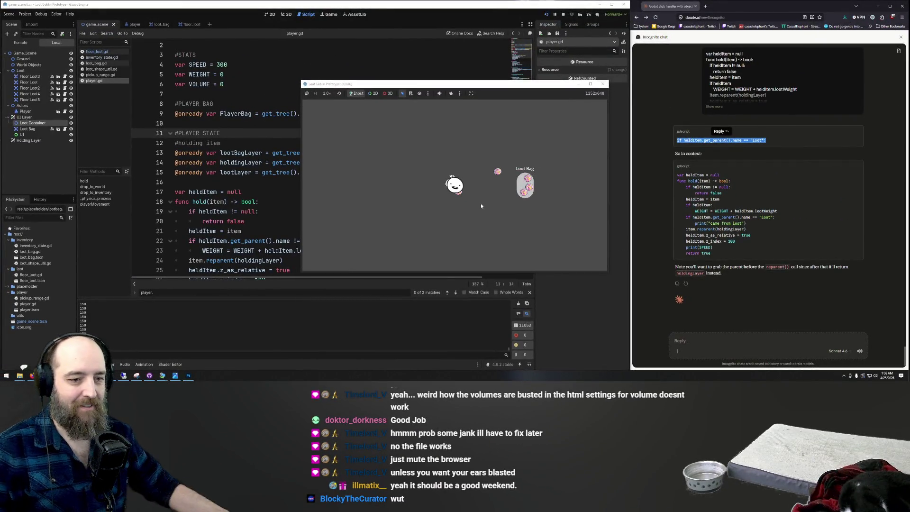
pyautogui.press('d')
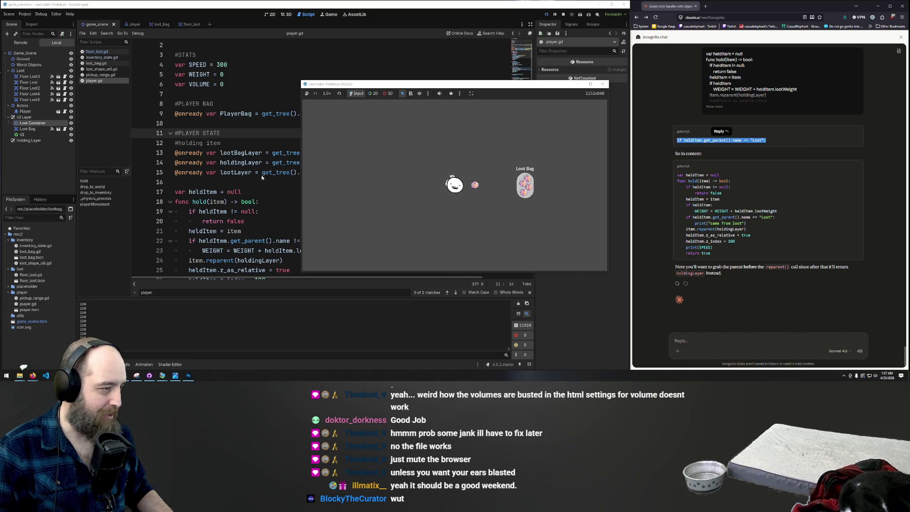
# Add a new line 'VOLUME = VOLUME -' below the weight subtraction in drop_to_world
pyautogui.click(256, 104)
pyautogui.scroll(1, 266, 109)
pyautogui.scroll(-6, 272, 114)
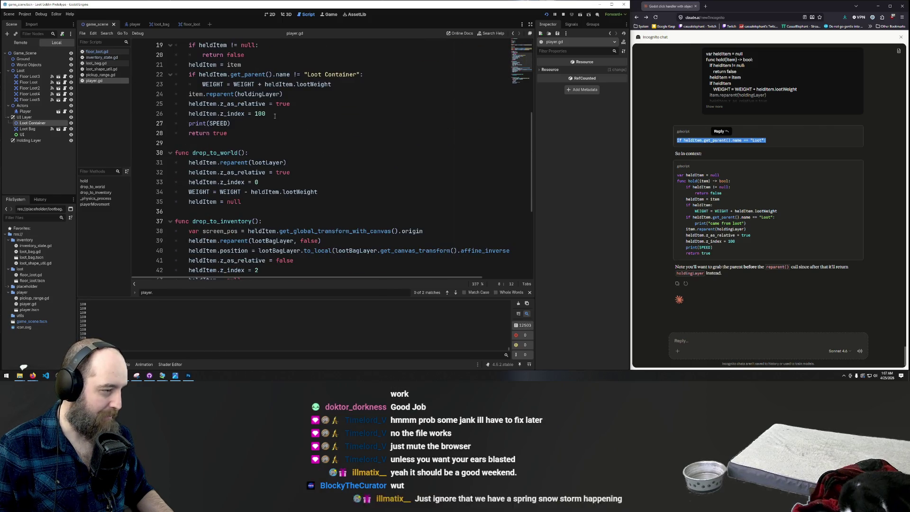
pyautogui.click(323, 191)
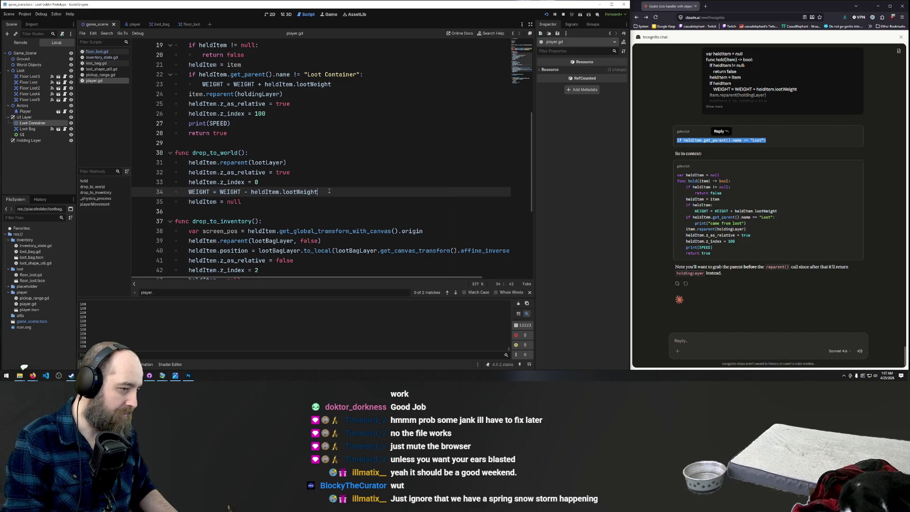
pyautogui.press('Return')
pyautogui.write('VOLU')
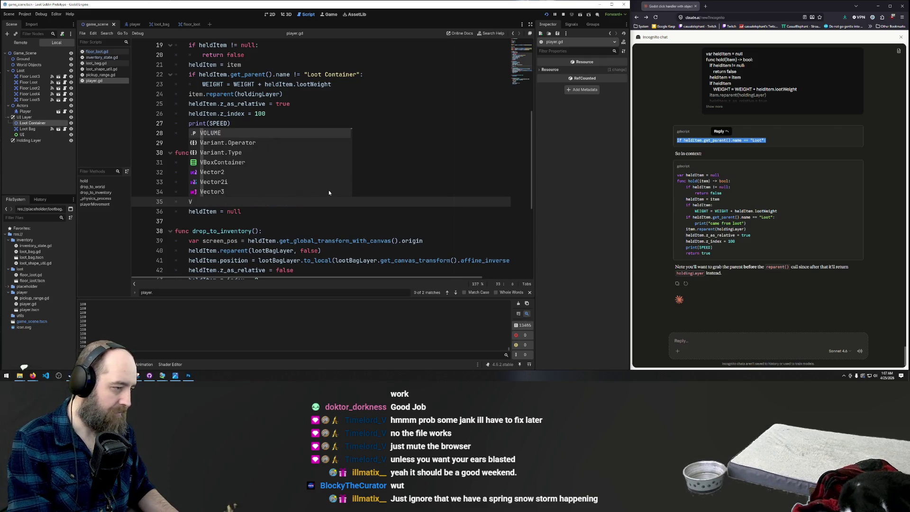
pyautogui.press('Return')
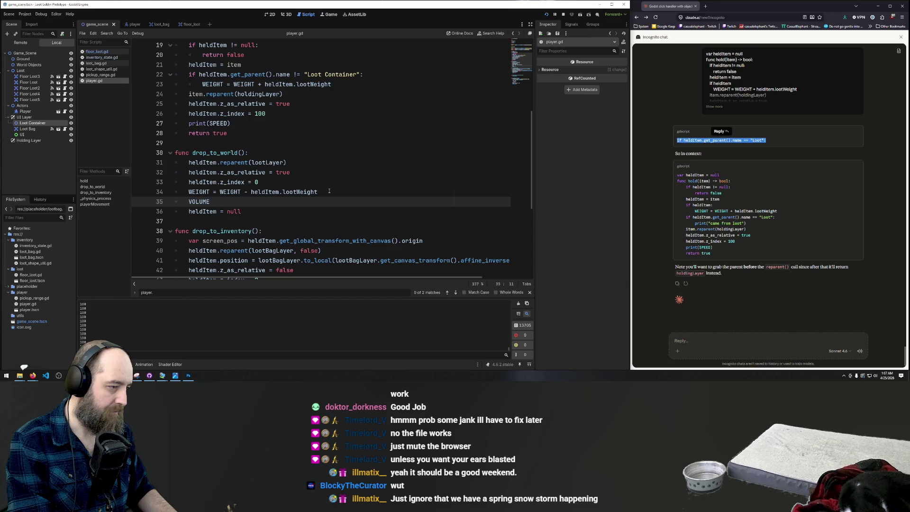
pyautogui.write('VOLU')
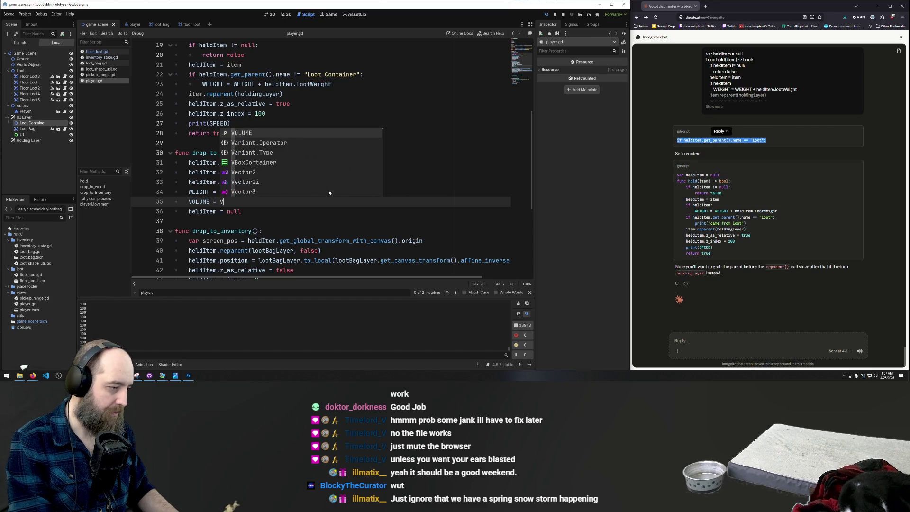
pyautogui.write('ME')
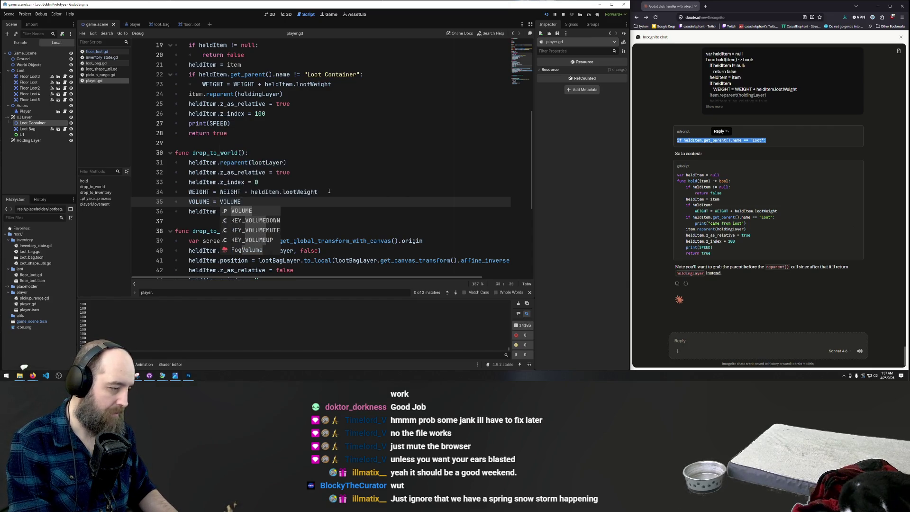
pyautogui.write(' -')
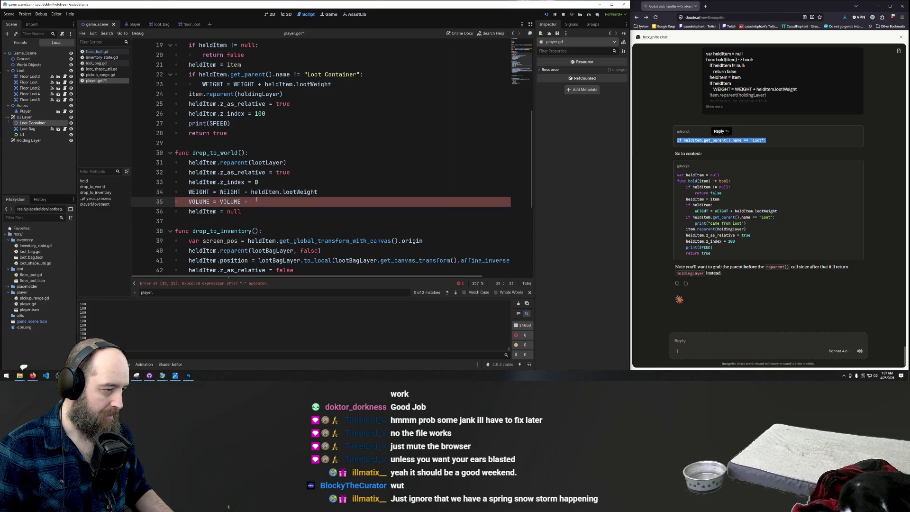
# Complete line 35 as VOLUME = VOLUME - heldItem.lootVolume
pyautogui.doubleClick(236, 201)
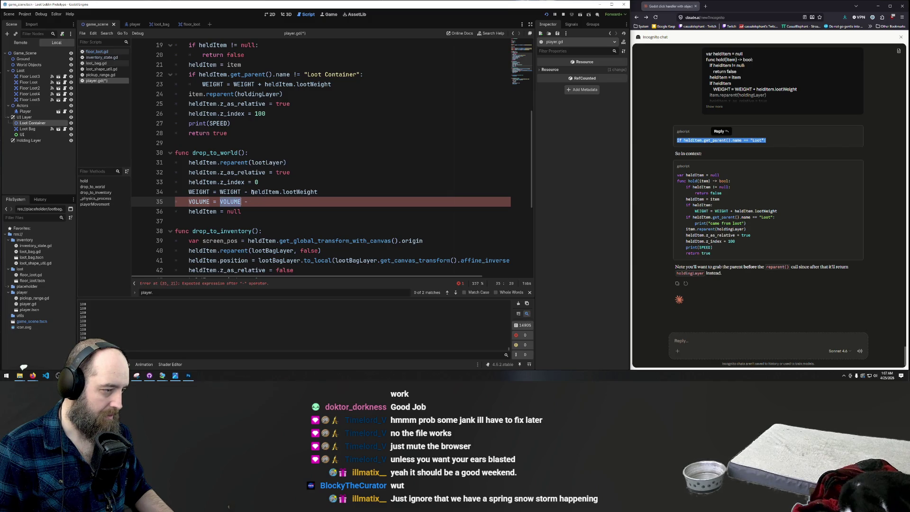
pyautogui.moveTo(252, 192); pyautogui.dragTo(282, 192)
pyautogui.hotkey('ctrl', 'c')
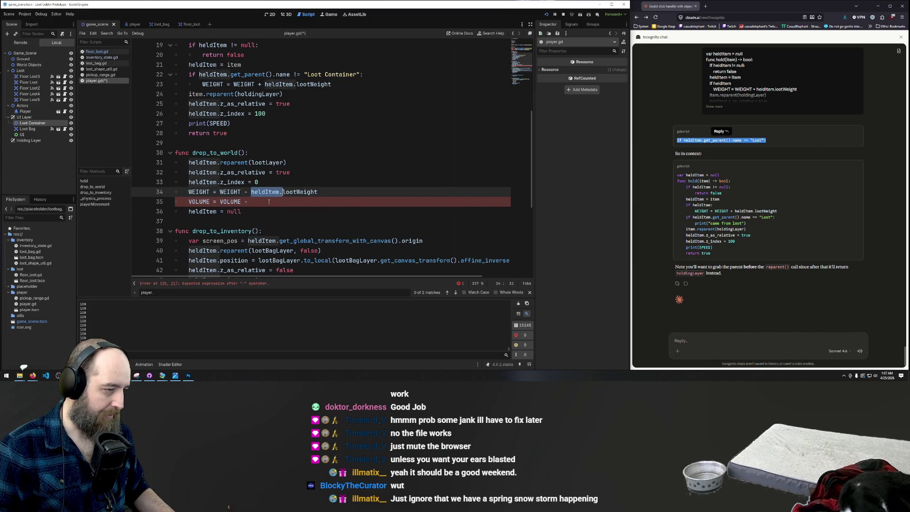
pyautogui.click(268, 202)
pyautogui.hotkey('ctrl', 'v')
pyautogui.write('lo')
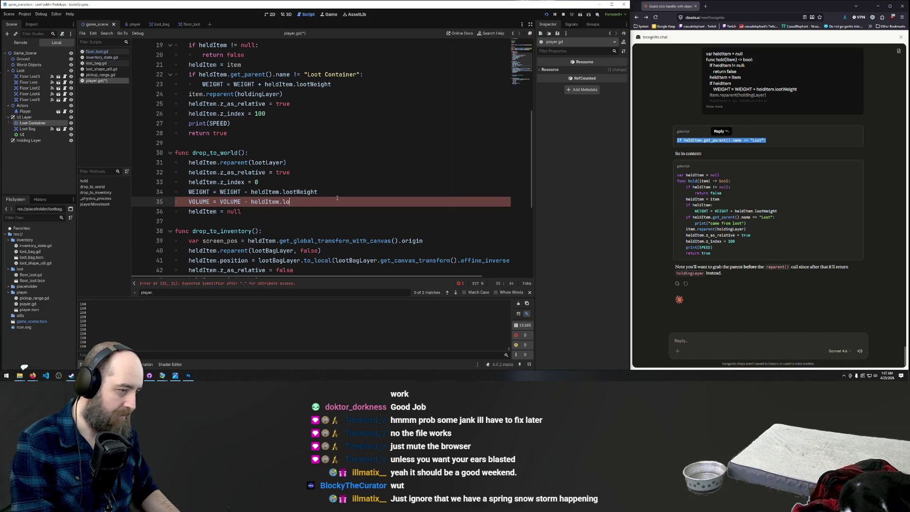
pyautogui.write('otVolume')
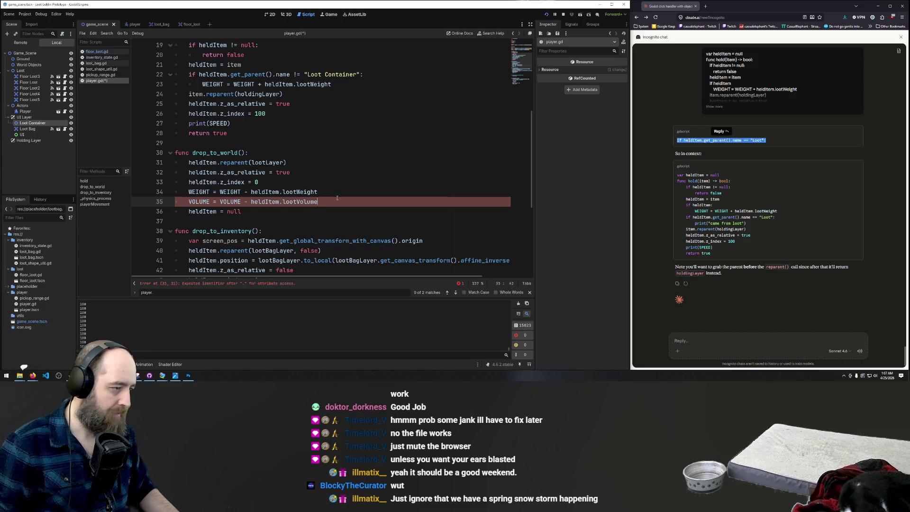
pyautogui.press('Up')
pyautogui.press('Up')
pyautogui.press('Up')
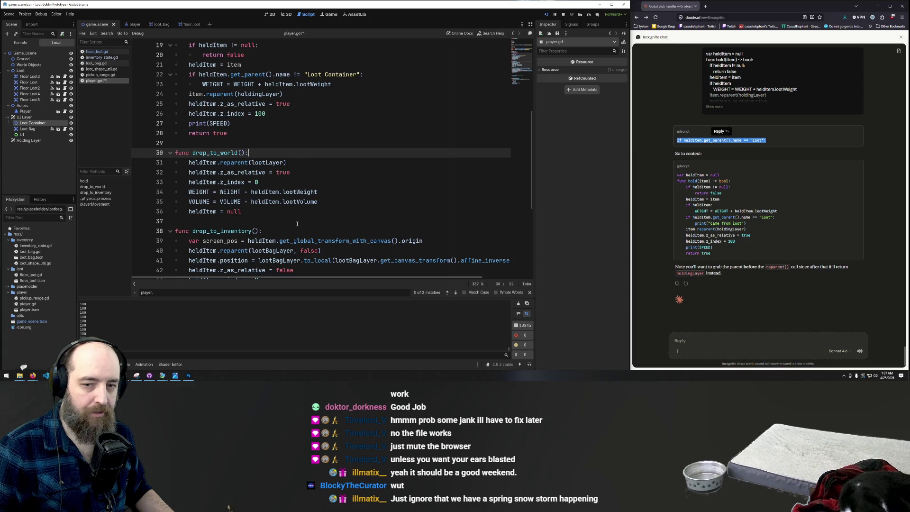
# Save player.gd, removing the stray 'd' on line 33 and saving again
pyautogui.click(359, 186)
pyautogui.hotkey('ctrl', 's')
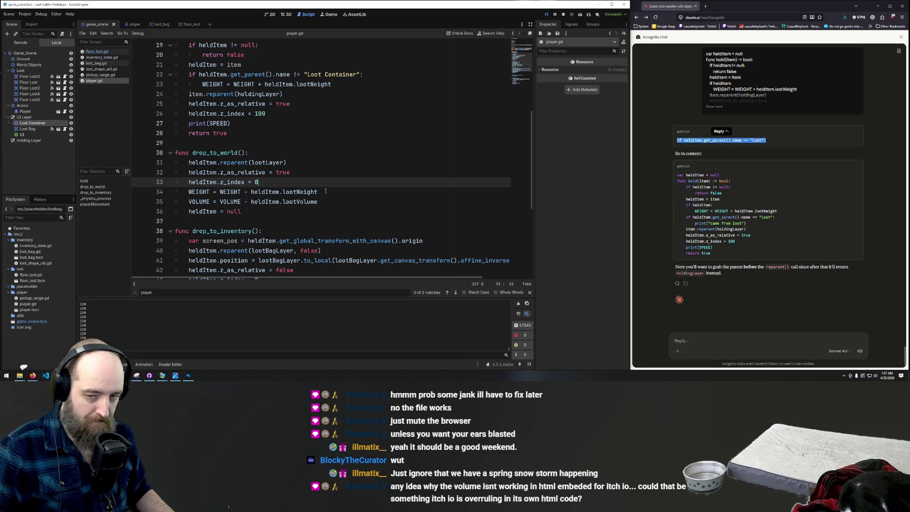
pyautogui.write('d')
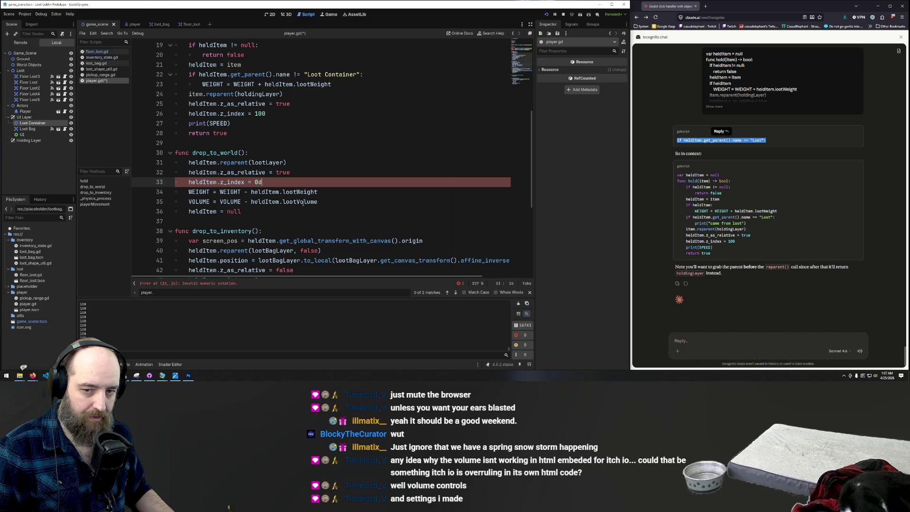
pyautogui.press('BackSpace')
pyautogui.hotkey('ctrl', 's')
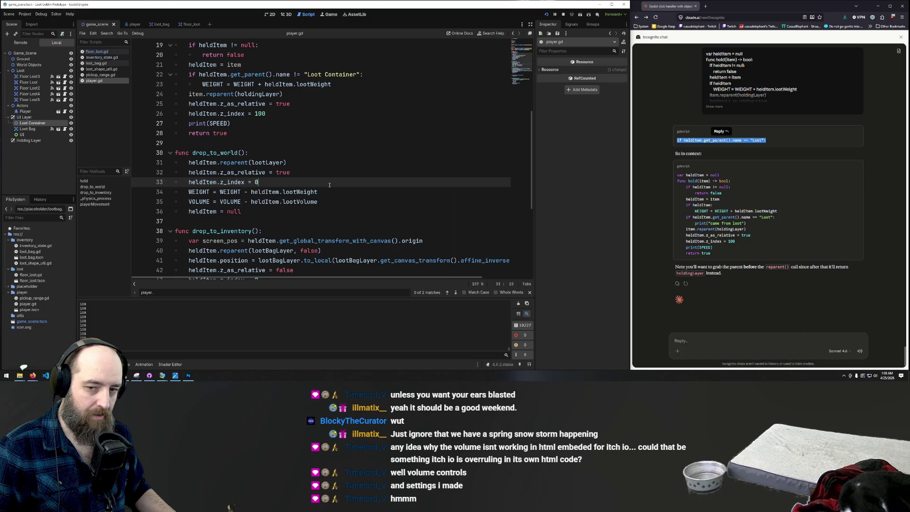
pyautogui.click(300, 210)
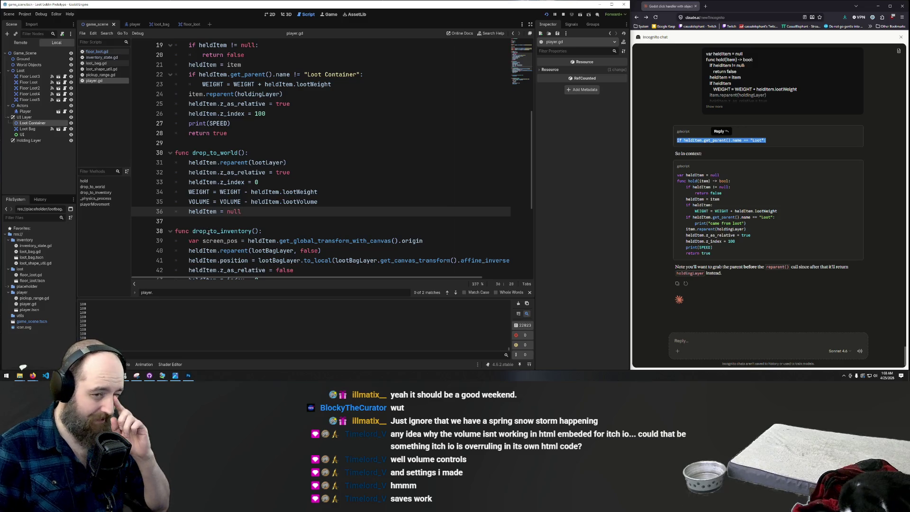
# Save the scene and player.gd script
pyautogui.scroll(-4, 208, 232)
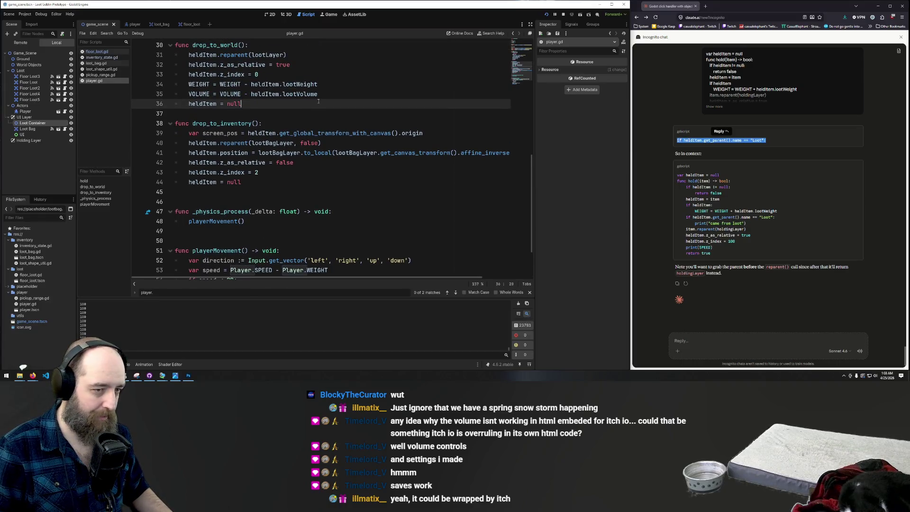
pyautogui.scroll(1, 310, 125)
pyautogui.click(351, 138)
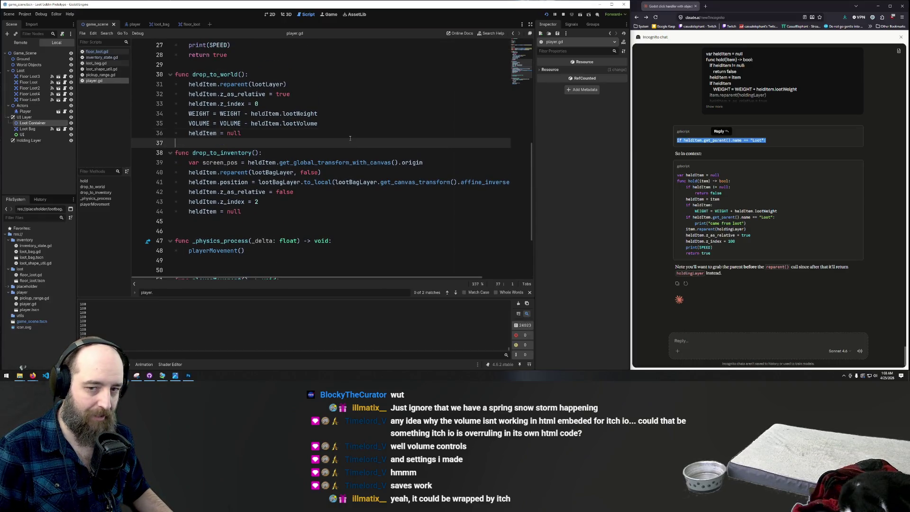
pyautogui.hotkey('ctrl', 's')
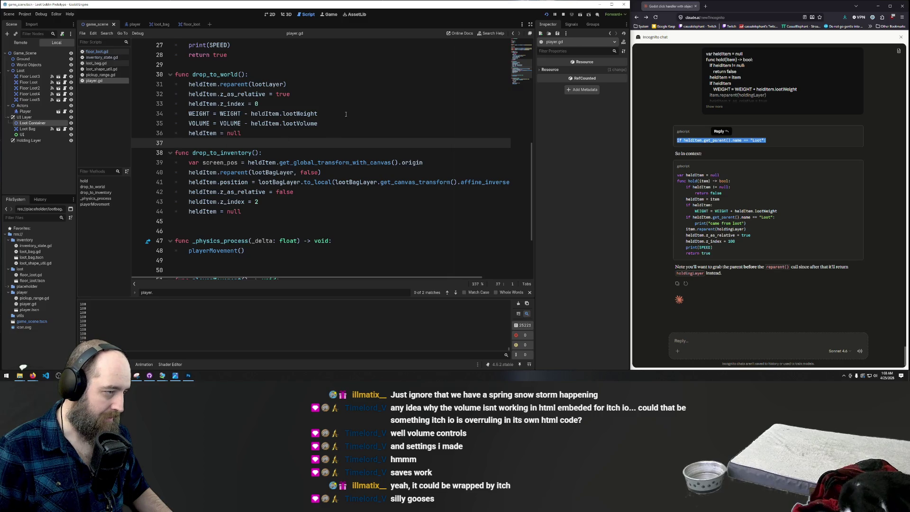
# Delete the VOLUME = VOLUME - heldItem.lootVolume line from drop_to_world
pyautogui.scroll(1, 330, 141)
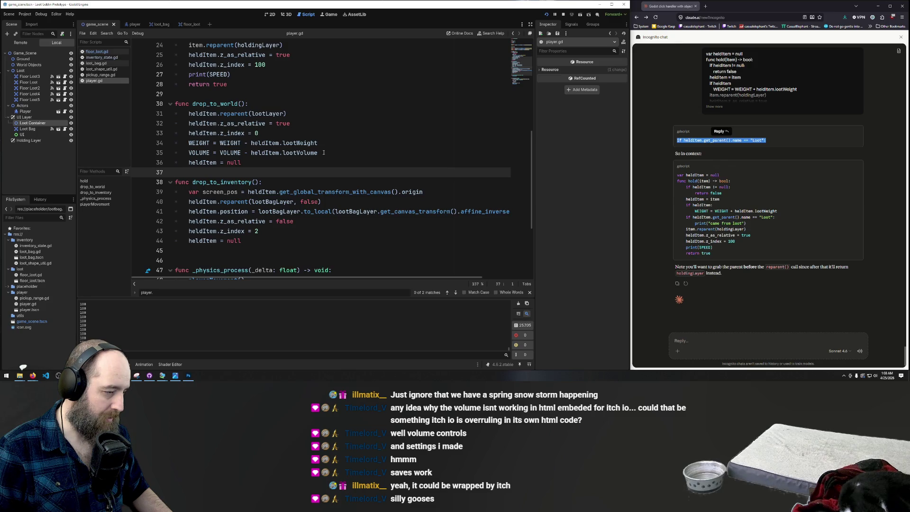
pyautogui.moveTo(320, 152); pyautogui.dragTo(189, 152)
pyautogui.hotkey('ctrl', 'c')
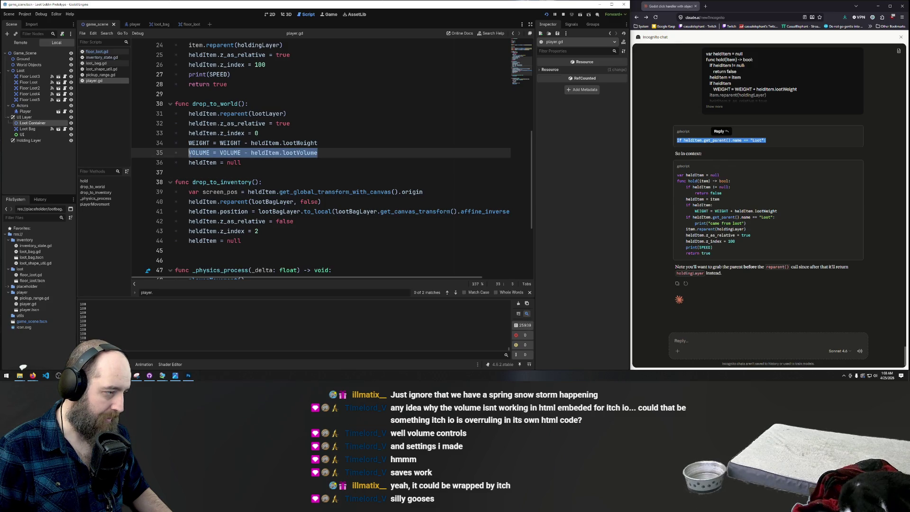
pyautogui.scroll(2, 318, 154)
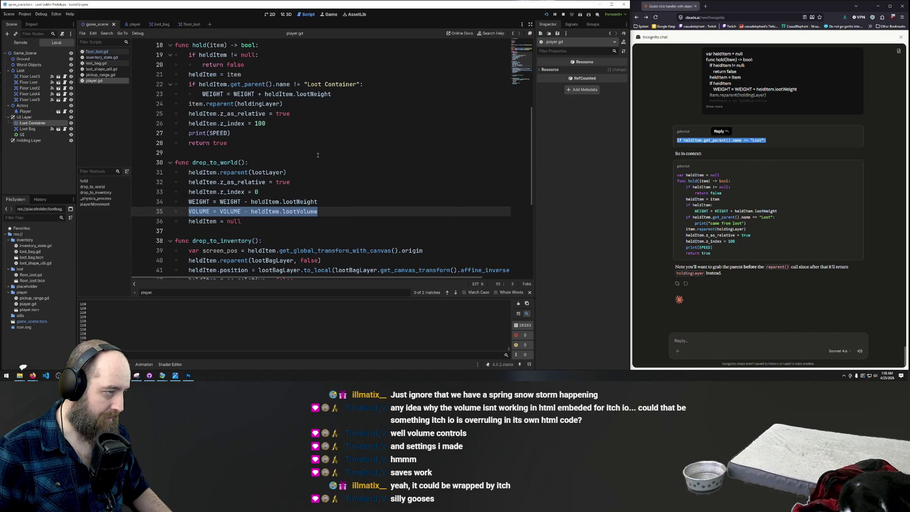
pyautogui.press('BackSpace')
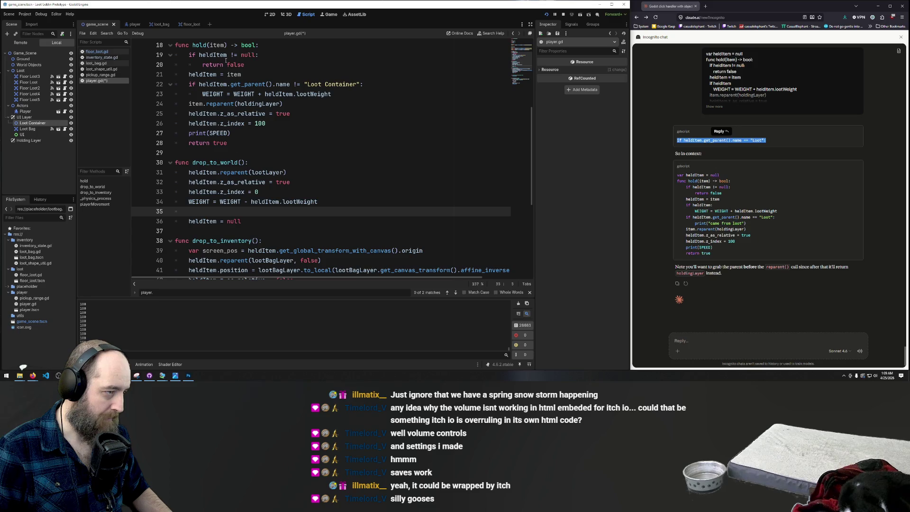
# Paste the VOLUME line below hold()'s WEIGHT update, changing it to VOLUME + heldItem.lootVolume
pyautogui.scroll(2, 226, 60)
pyautogui.click(352, 152)
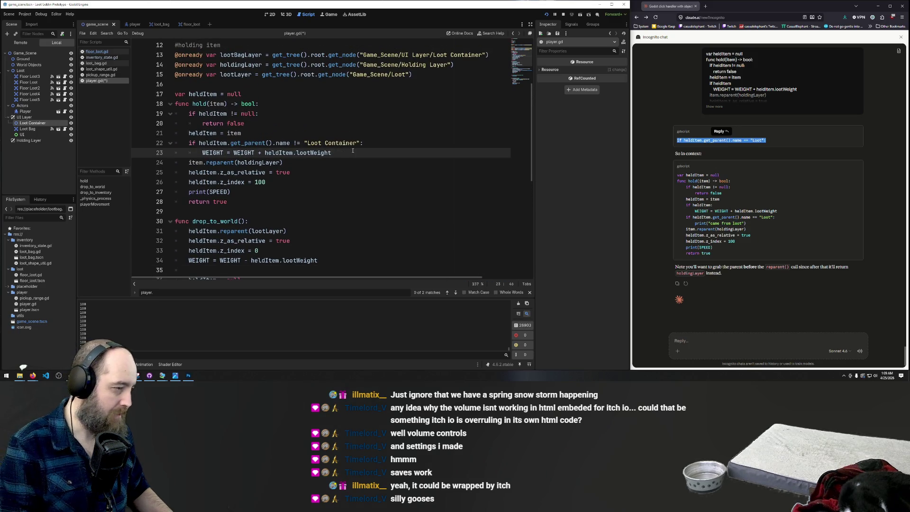
pyautogui.press('Return')
pyautogui.hotkey('ctrl', 'v')
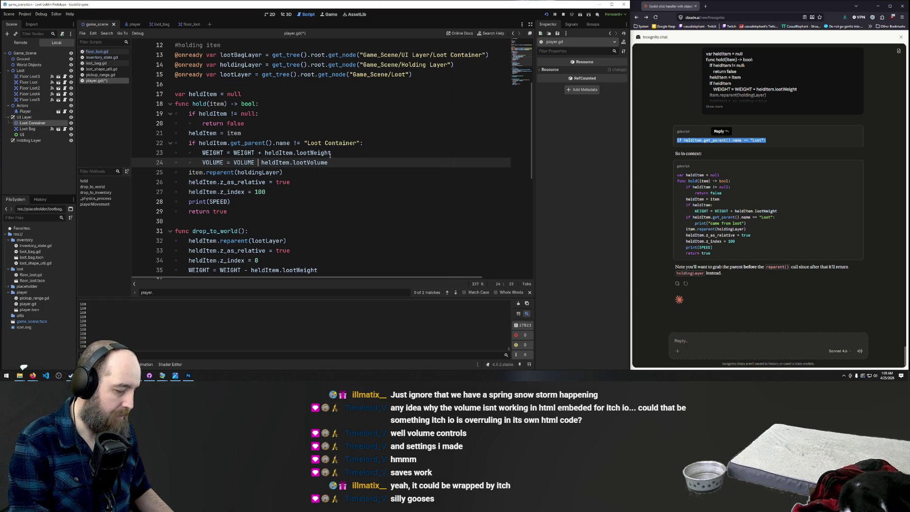
pyautogui.press('BackSpace')
pyautogui.write('+')
# Delete the leftover empty line in drop_to_world
pyautogui.scroll(-3, 257, 169)
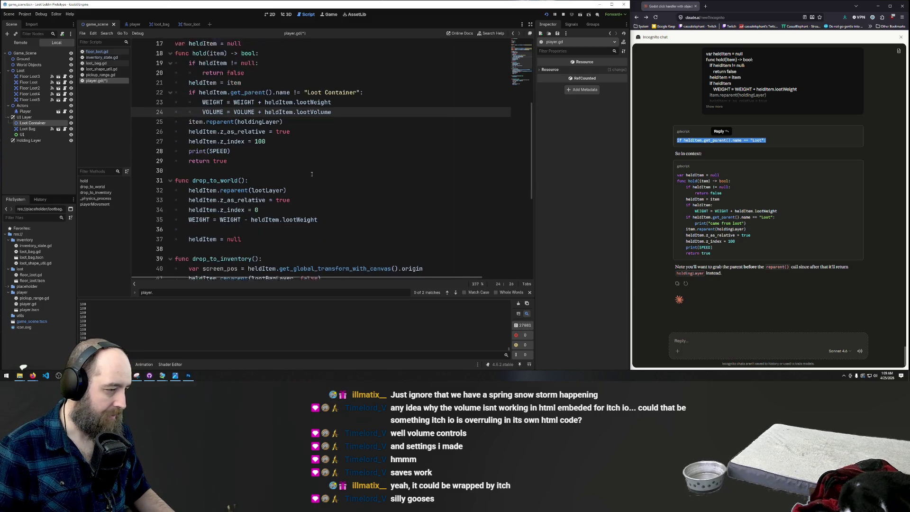
pyautogui.click(238, 192)
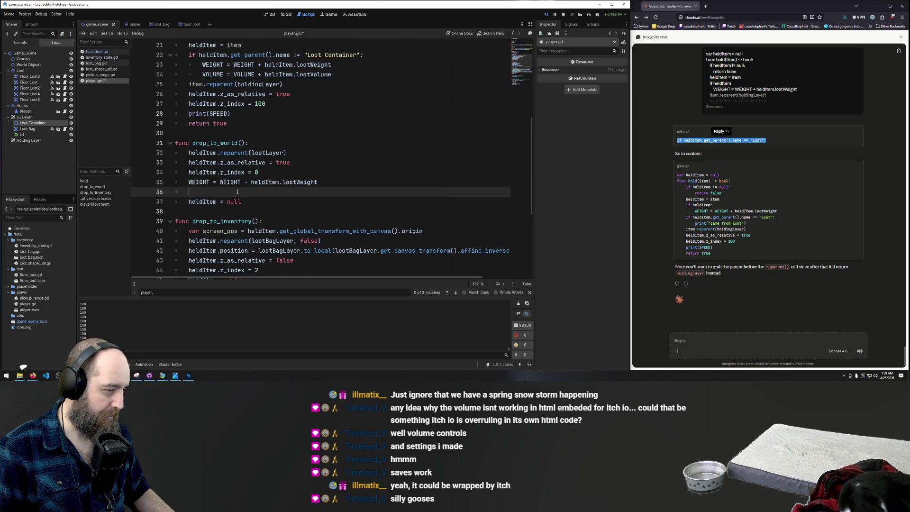
pyautogui.scroll(2, 336, 190)
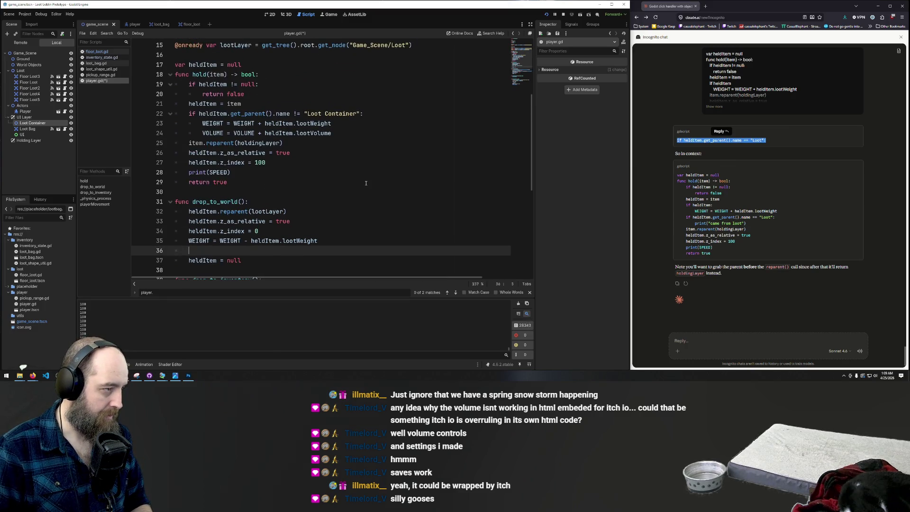
pyautogui.press('BackSpace')
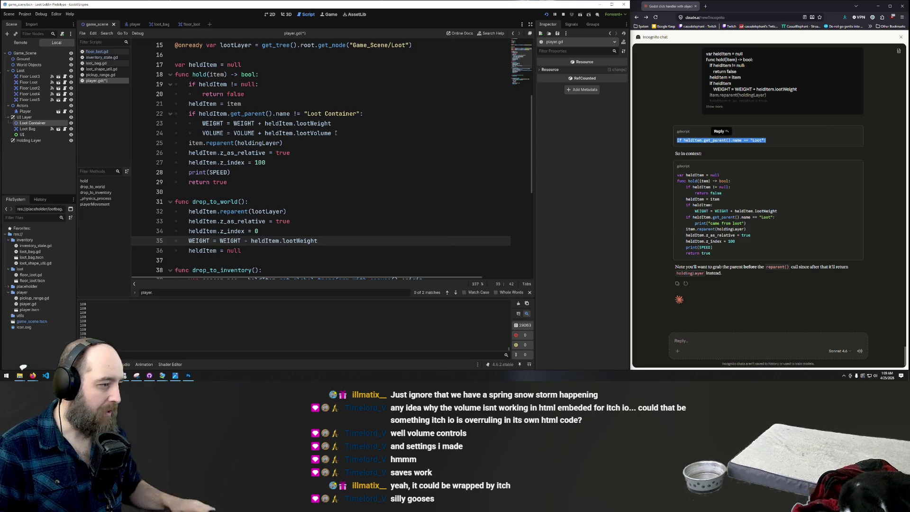
# Delete hold()'s VOLUME addition line, then restore it one indent level out
pyautogui.moveTo(332, 133); pyautogui.dragTo(203, 133)
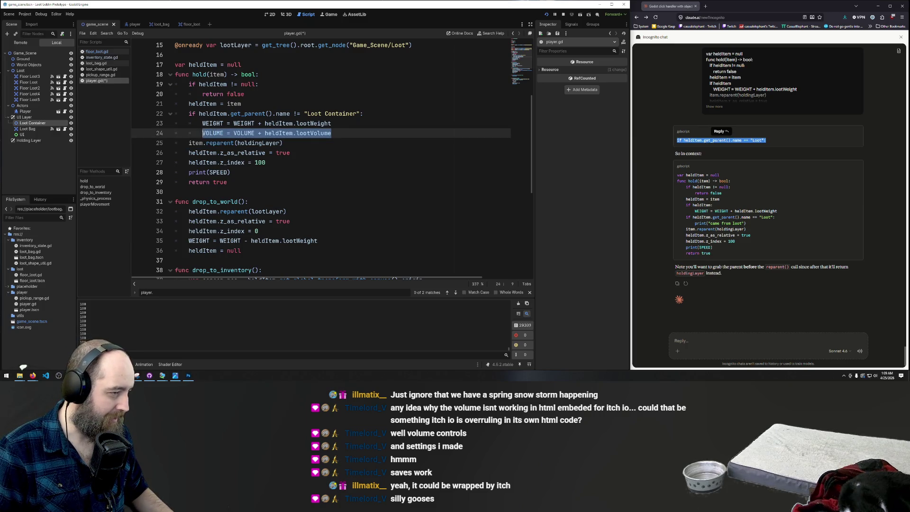
pyautogui.press('BackSpace')
pyautogui.press('BackSpace')
pyautogui.press('BackSpace')
pyautogui.press('BackSpace')
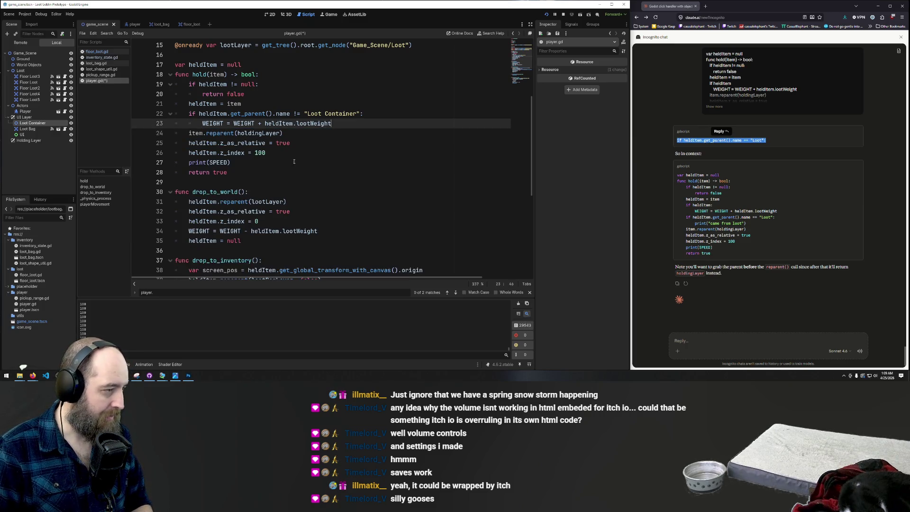
pyautogui.scroll(2, 267, 173)
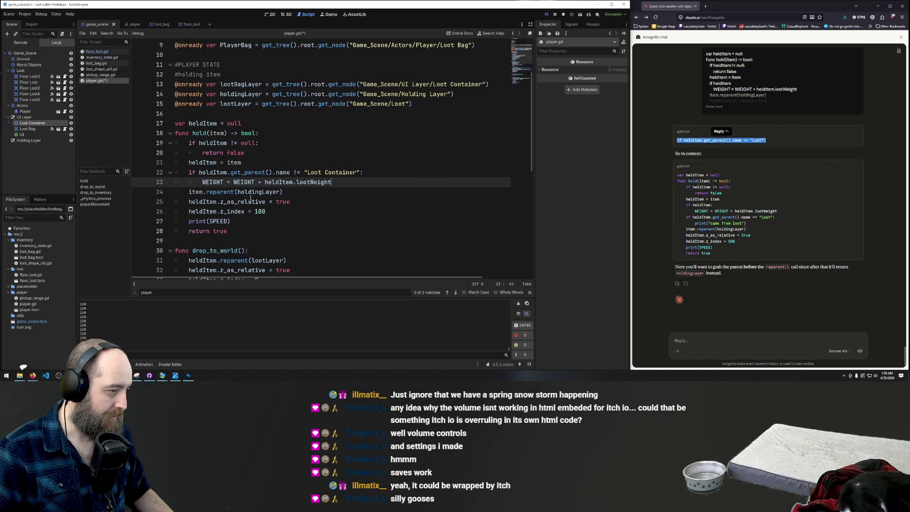
pyautogui.scroll(-1, 318, 174)
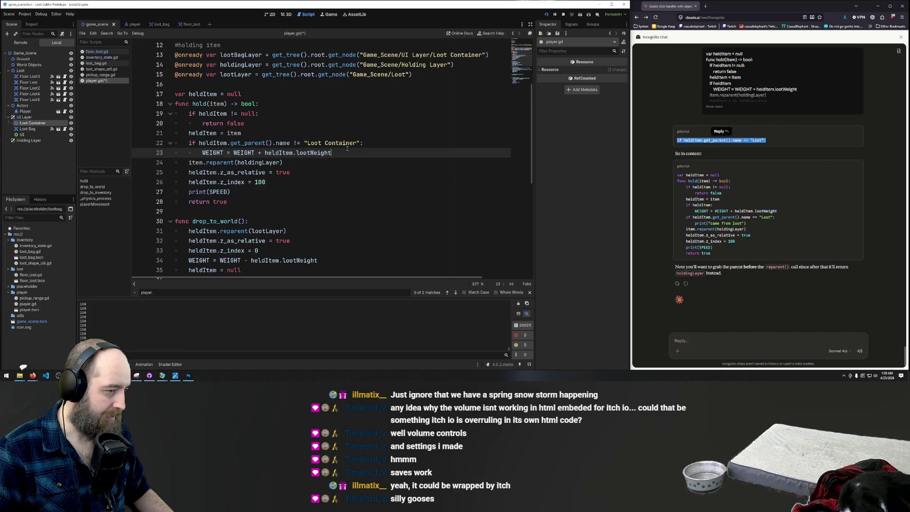
pyautogui.press('Return')
pyautogui.write('VOLUME = VOLUME + heldItem.lootVolume')
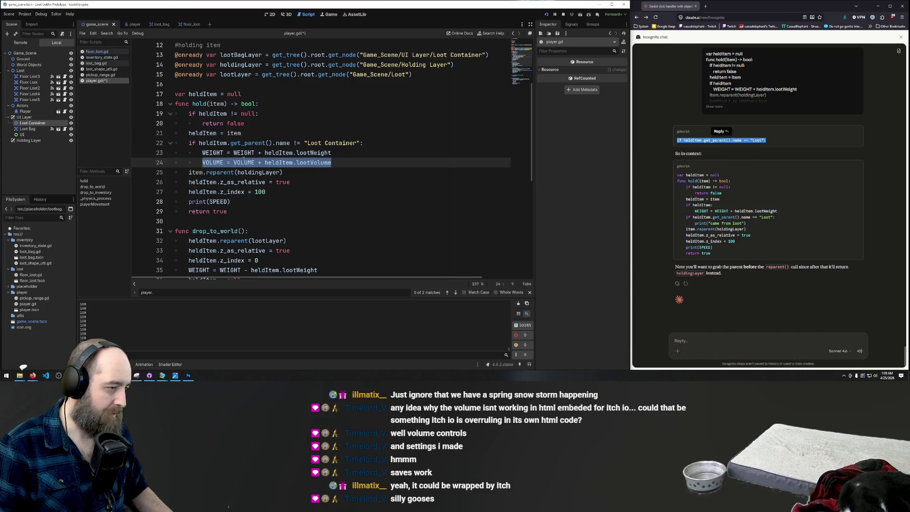
pyautogui.hotkey('shift', 'Tab')
pyautogui.click(296, 191)
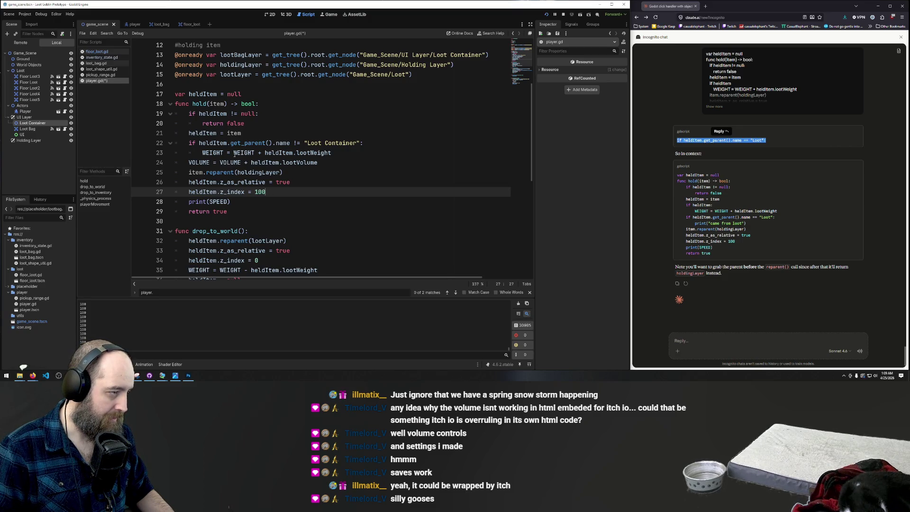
# Delete the VOLUME statement on line 24 and its leftover empty line
pyautogui.click(317, 162)
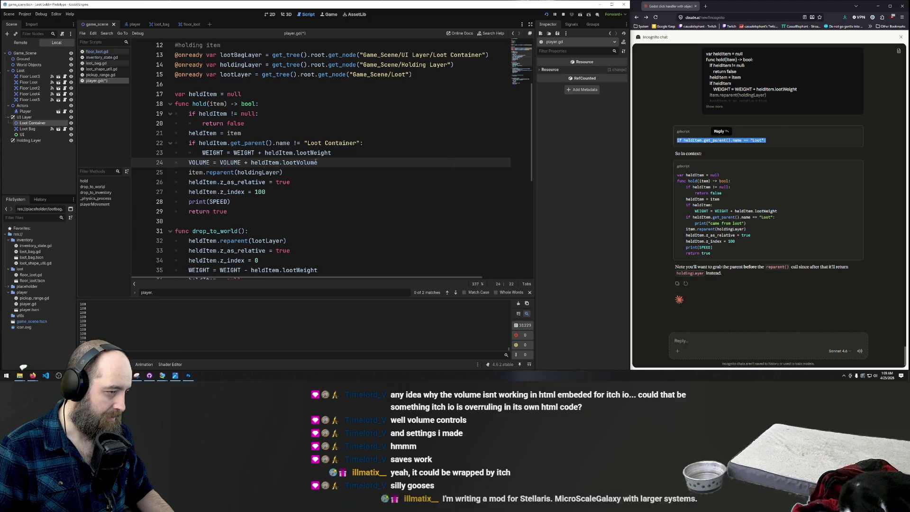
pyautogui.moveTo(317, 162); pyautogui.dragTo(189, 163)
pyautogui.hotkey('ctrl', 'c')
pyautogui.press('BackSpace')
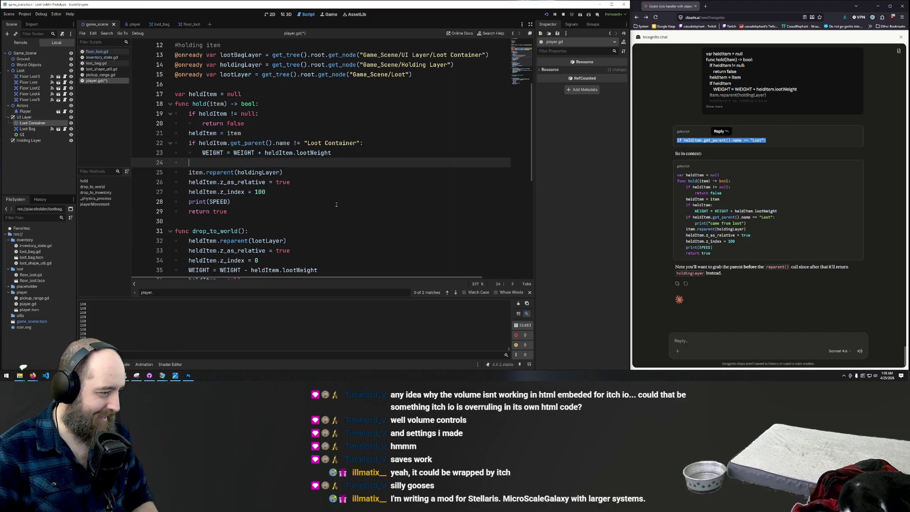
pyautogui.press('BackSpace')
pyautogui.press('BackSpace')
pyautogui.scroll(-2, 325, 198)
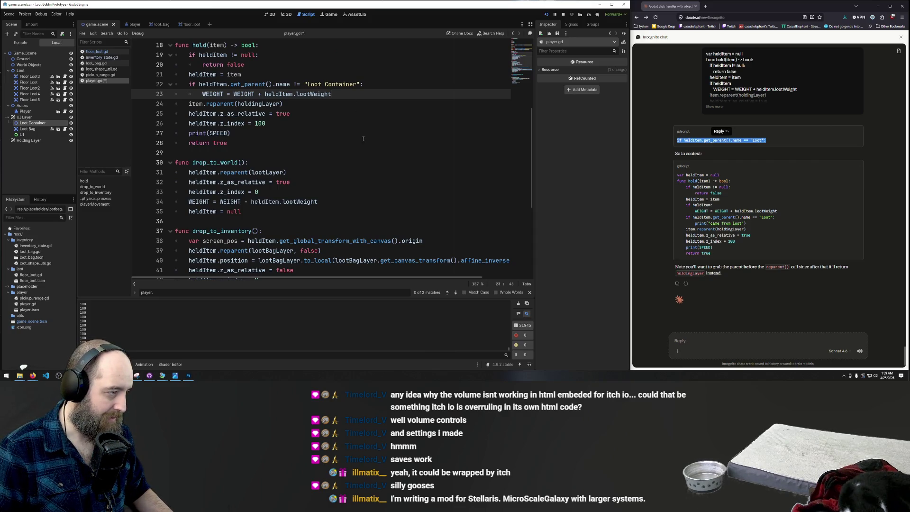
# Add 'VOLUME = VOLUME + heldItem.lootVolume' after the z_index line in drop_to_inventory
pyautogui.scroll(1, 364, 146)
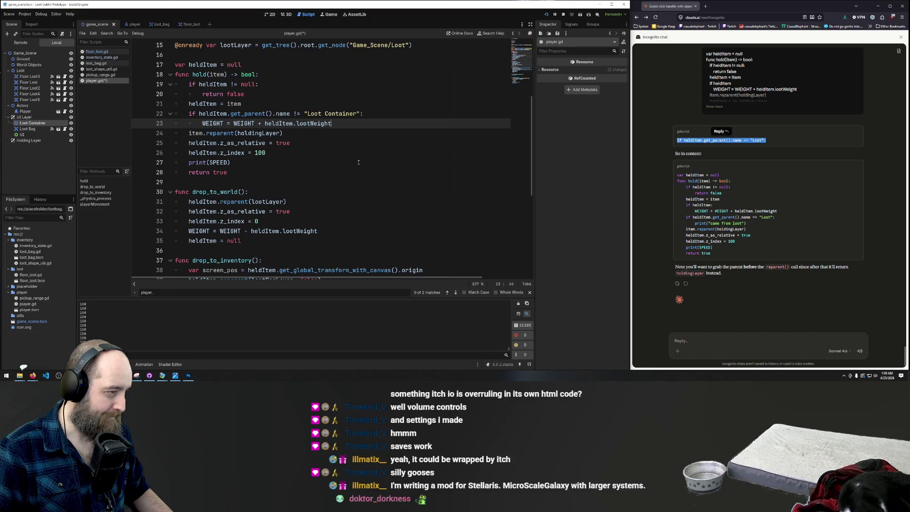
pyautogui.scroll(-1, 359, 164)
pyautogui.scroll(1, 358, 163)
pyautogui.scroll(-1, 359, 163)
pyautogui.scroll(-2, 358, 163)
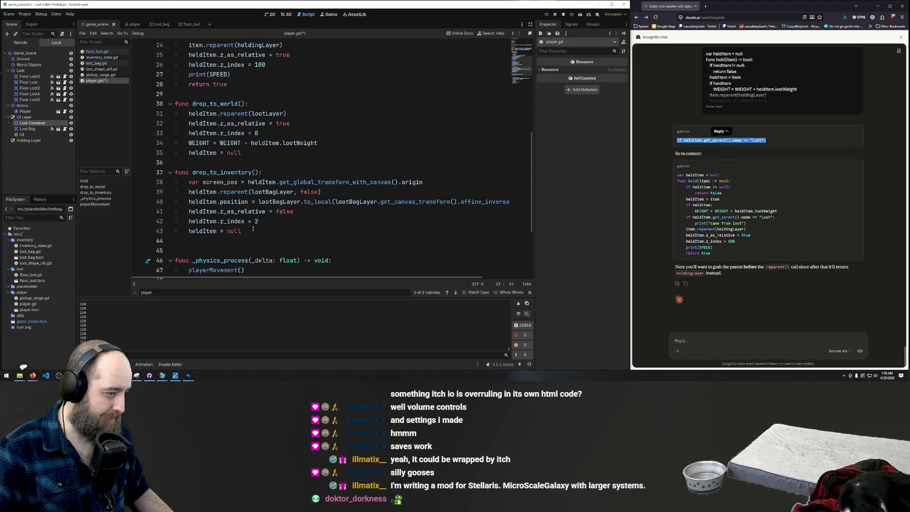
pyautogui.click(274, 221)
pyautogui.press('Return')
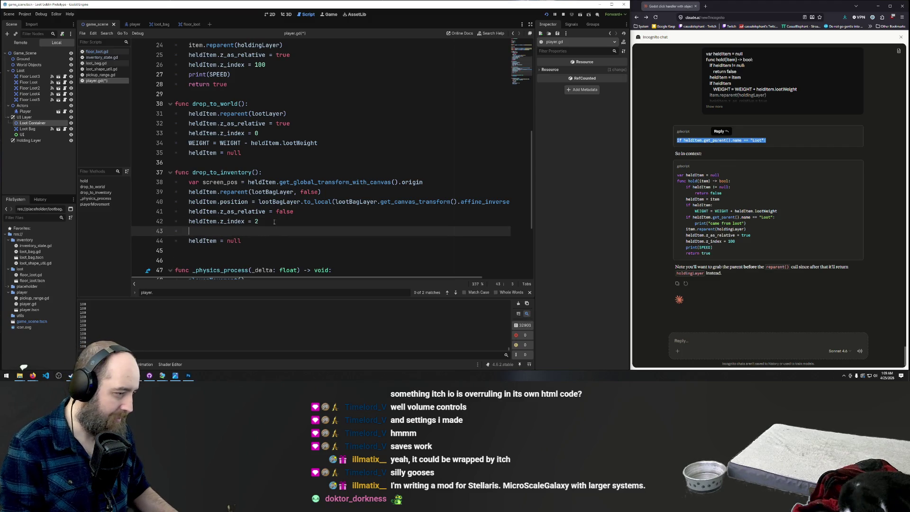
pyautogui.write('VOLUME = VOLUME + heldItem.lootVolume')
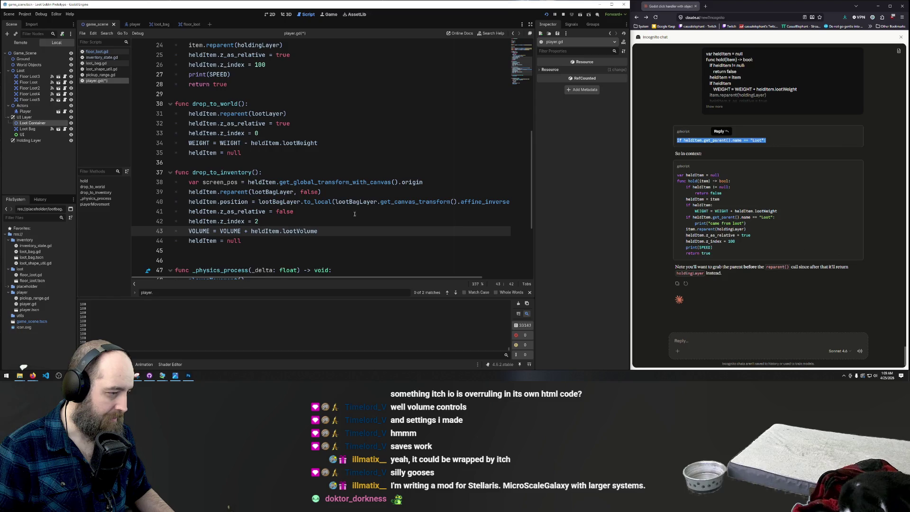
# Paste a VOLUME update line below hold()'s weight update, one indentation level out
pyautogui.scroll(2, 309, 209)
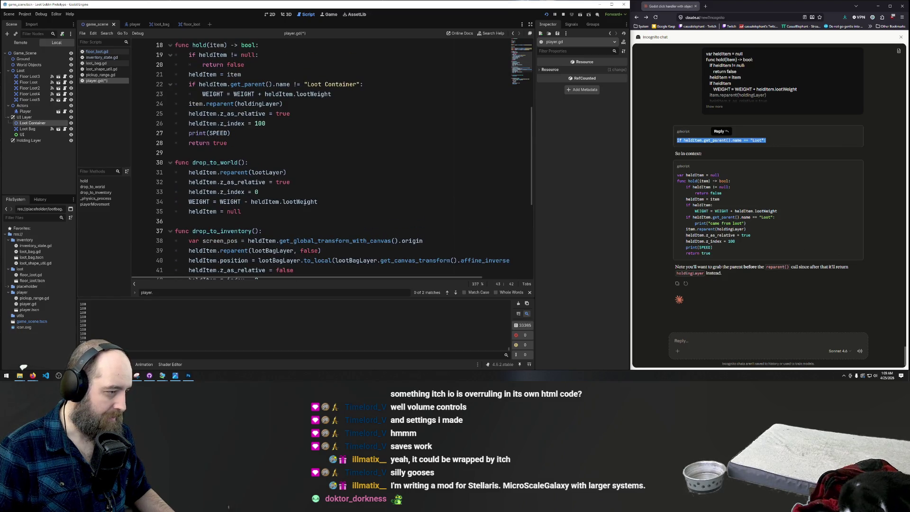
pyautogui.scroll(1, 302, 196)
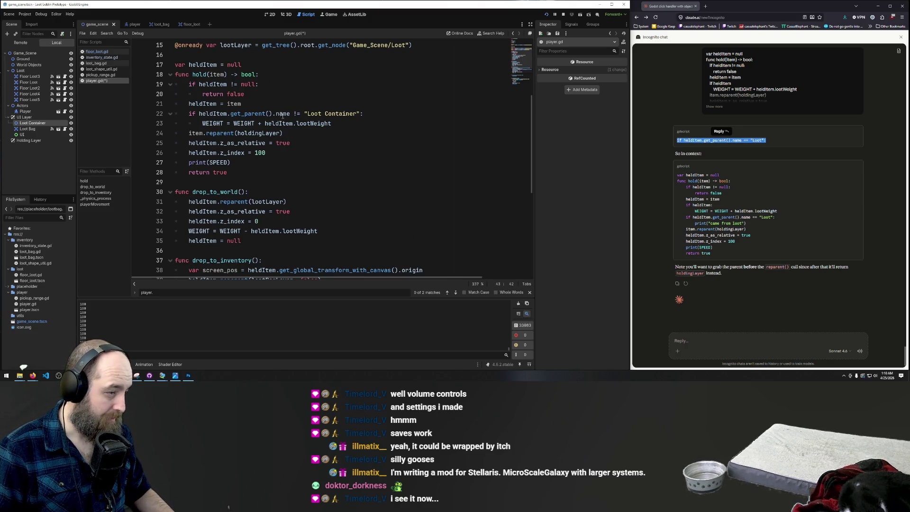
pyautogui.click(352, 123)
pyautogui.press('Return')
pyautogui.hotkey('ctrl', 'v')
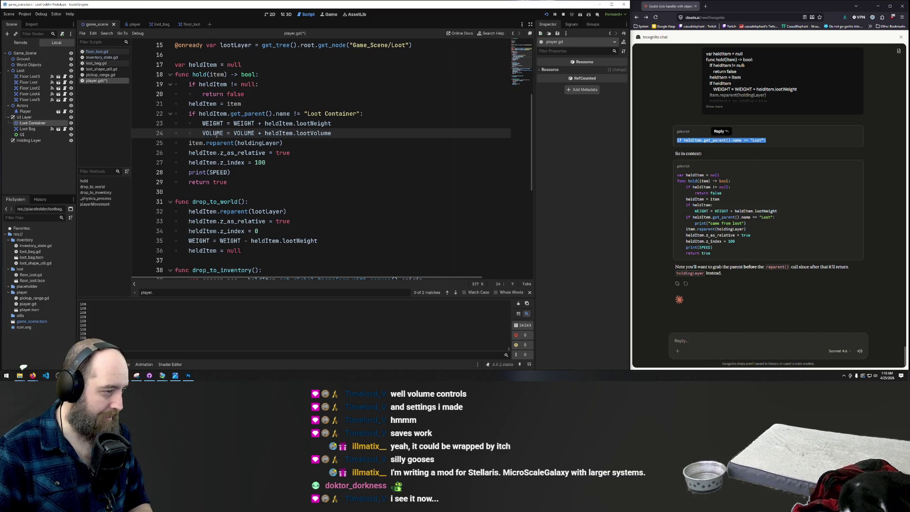
pyautogui.press('BackSpace')
pyautogui.write('-')
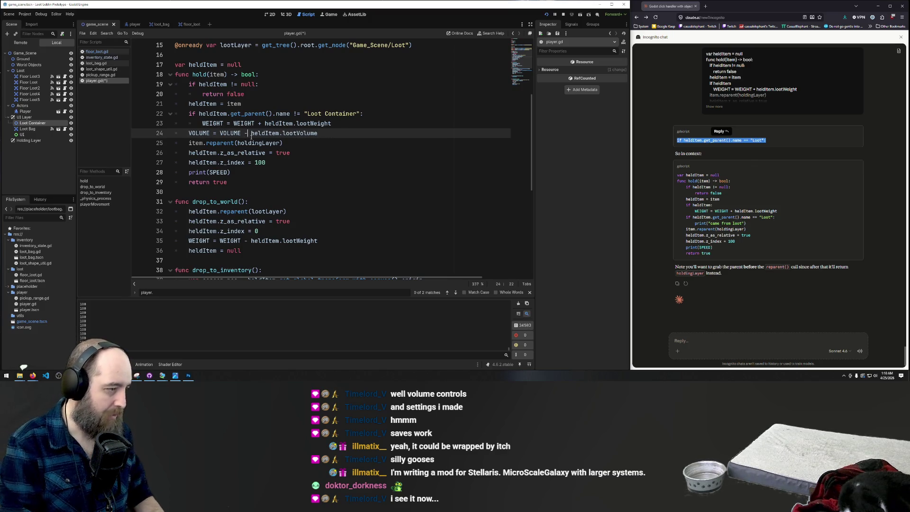
# Change print(SPEED) in hold() to print(VOLUME) and save the script
pyautogui.click(219, 172)
pyautogui.hotkey('ctrl', 's')
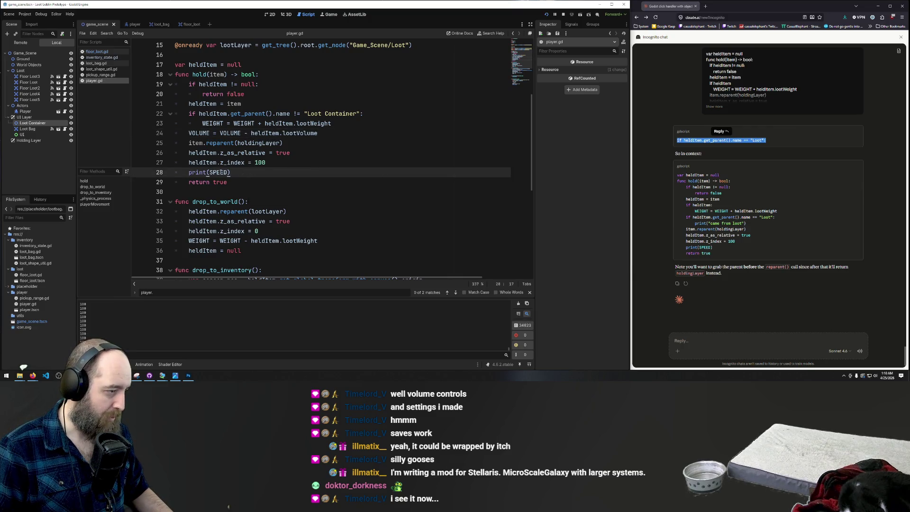
pyautogui.doubleClick(219, 172)
pyautogui.write('VOLUME')
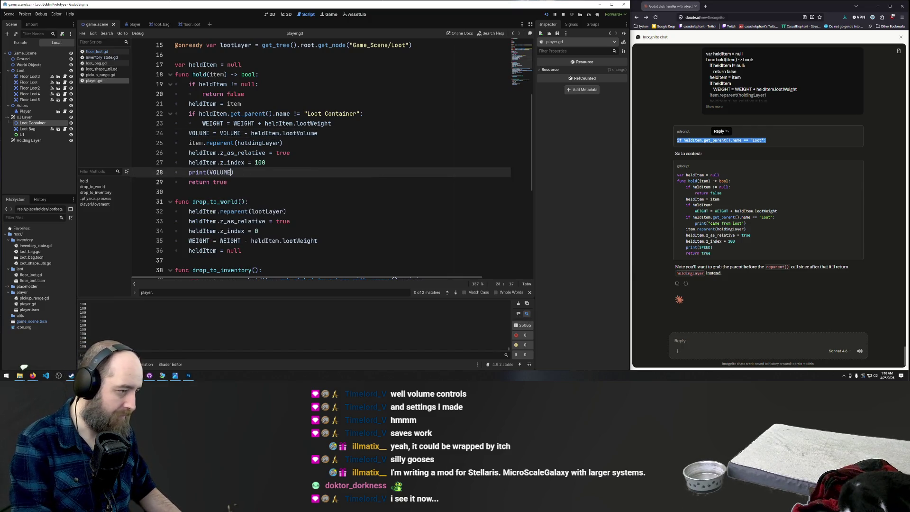
pyautogui.hotkey('ctrl', 's')
pyautogui.click(346, 194)
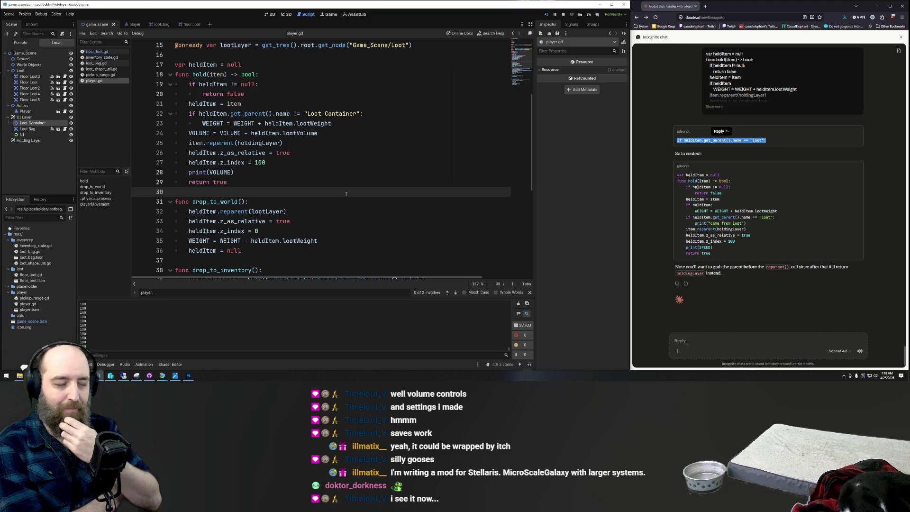
pyautogui.click(345, 162)
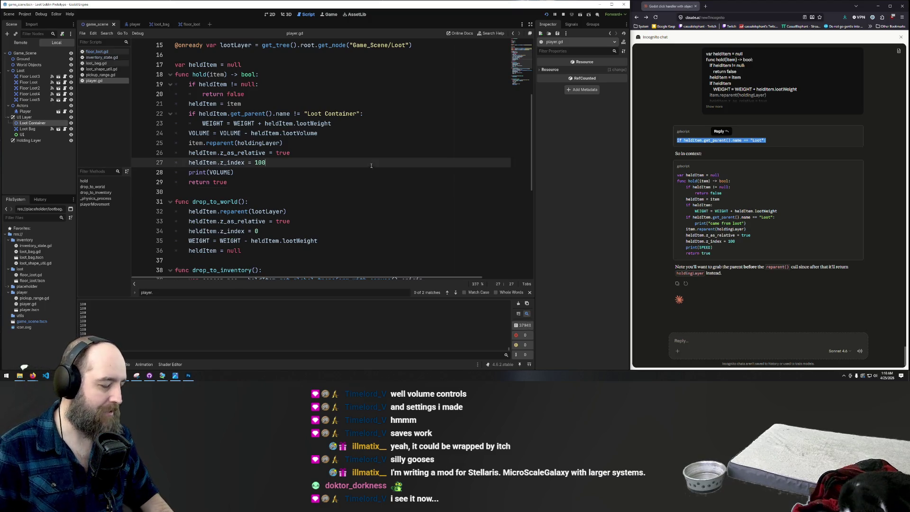
pyautogui.scroll(-1, 290, 175)
pyautogui.scroll(-3, 290, 175)
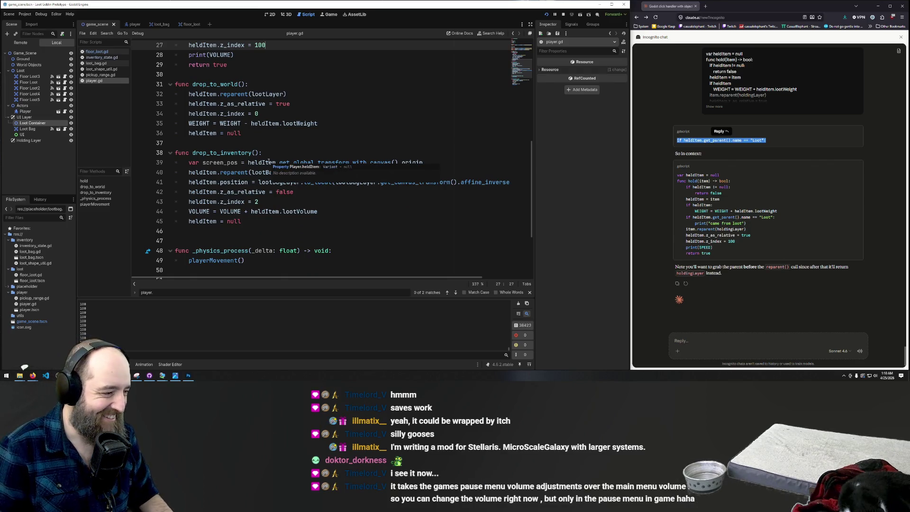
# Run the Loot Goblin prototype with F5, then close it with F8
pyautogui.click(317, 124)
pyautogui.press('F5')
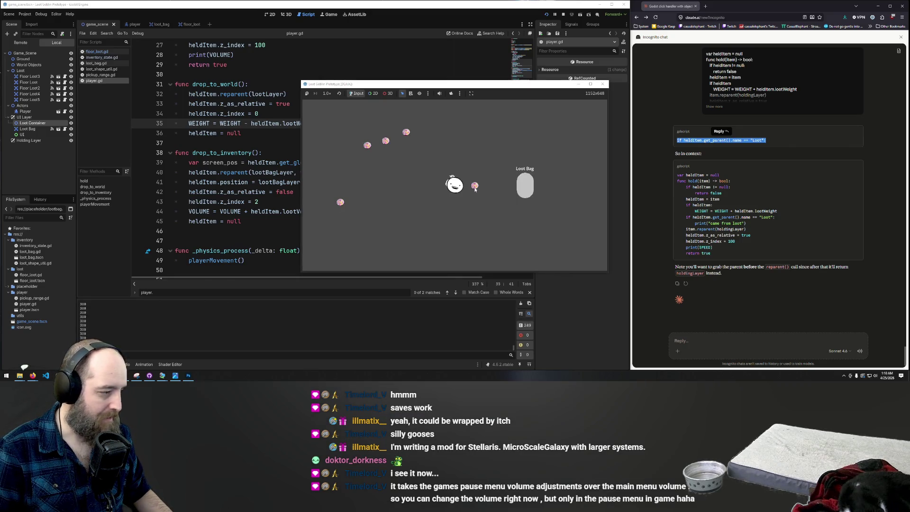
pyautogui.press('F8')
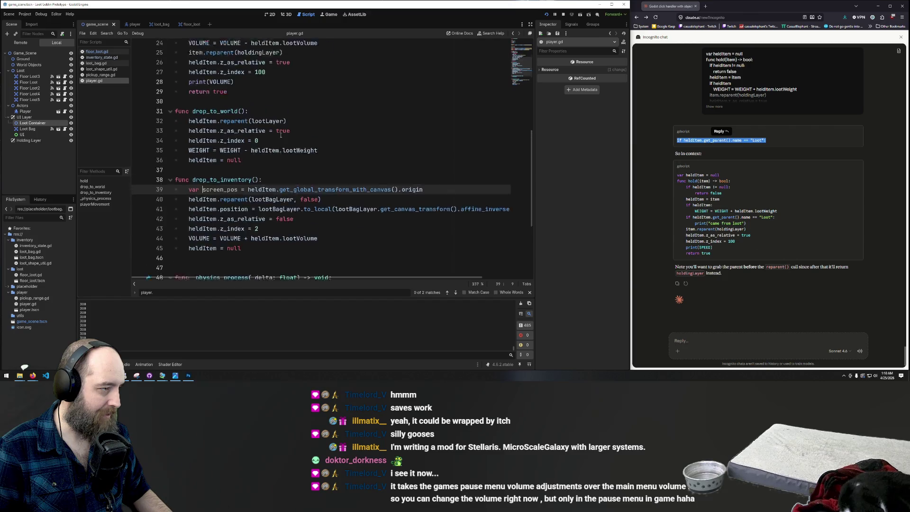
# Retype the print call's argument as VOLUME
pyautogui.scroll(2, 237, 142)
pyautogui.doubleClick(223, 114)
pyautogui.write('VOLUME')
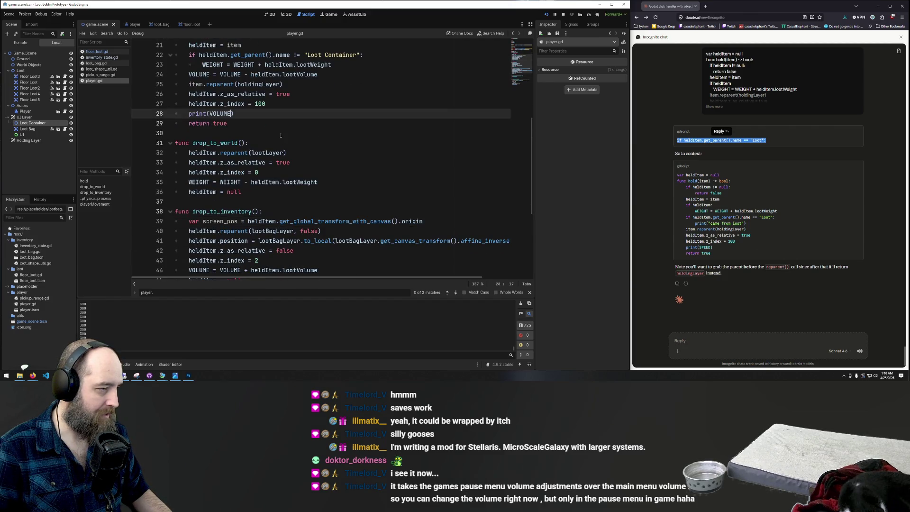
pyautogui.scroll(-1, 222, 140)
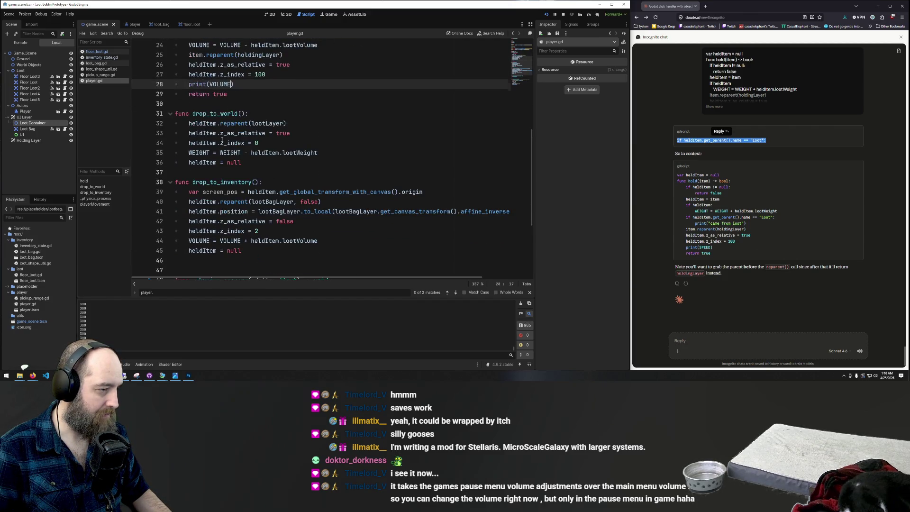
pyautogui.click(264, 176)
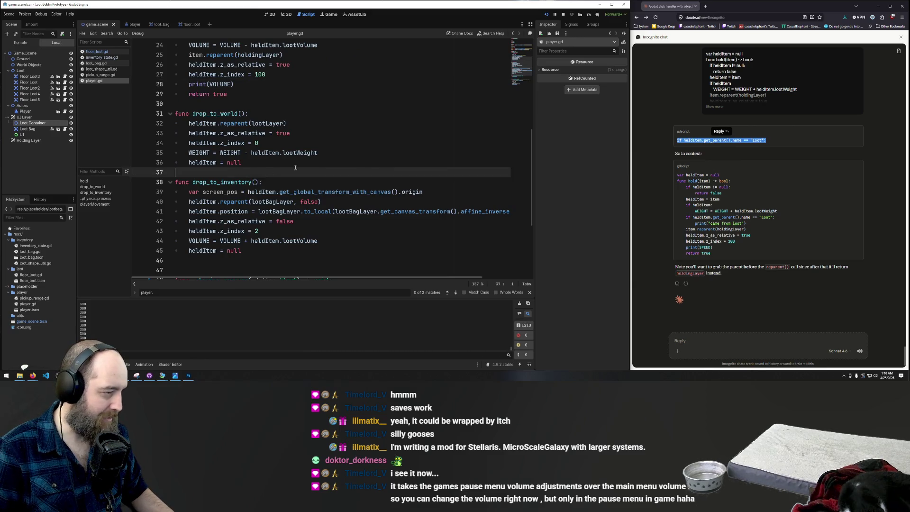
# Run the game again to test volume, then return to the script editor
pyautogui.click(323, 156)
pyautogui.press('F5')
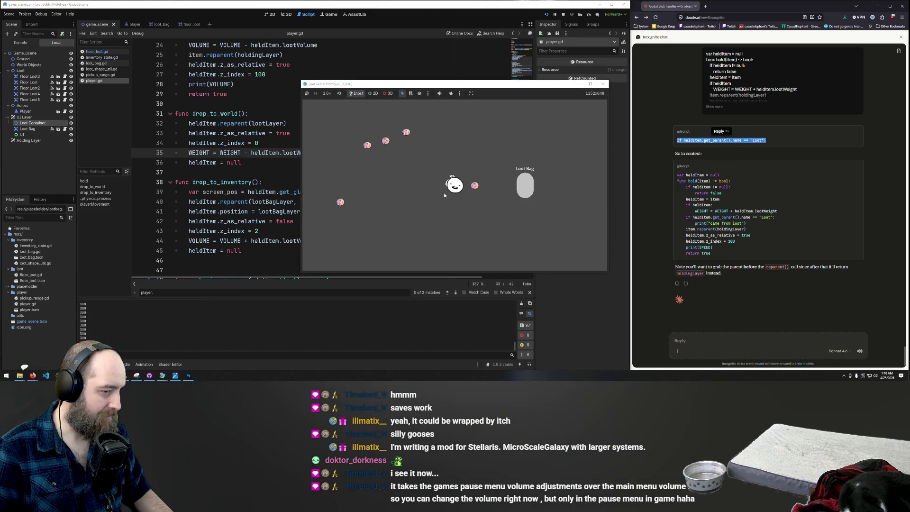
pyautogui.click(262, 143)
pyautogui.scroll(8, 325, 171)
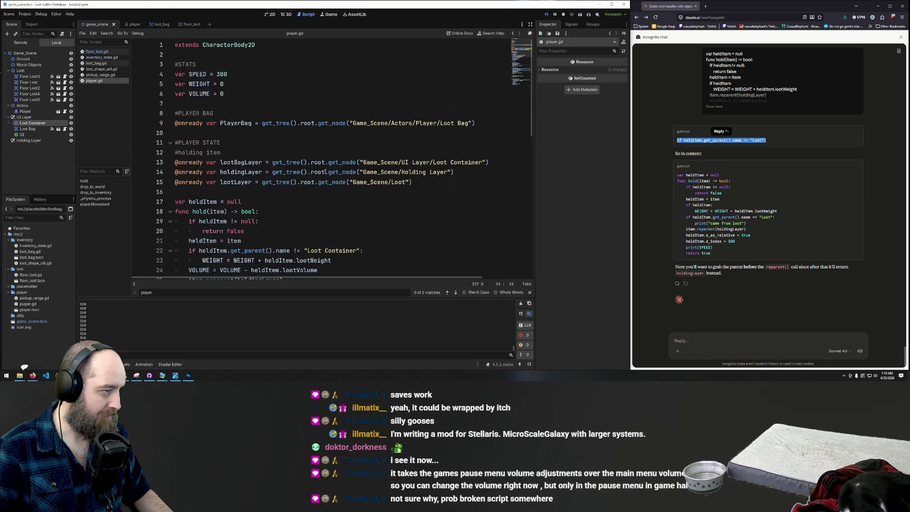
pyautogui.scroll(-5, 324, 171)
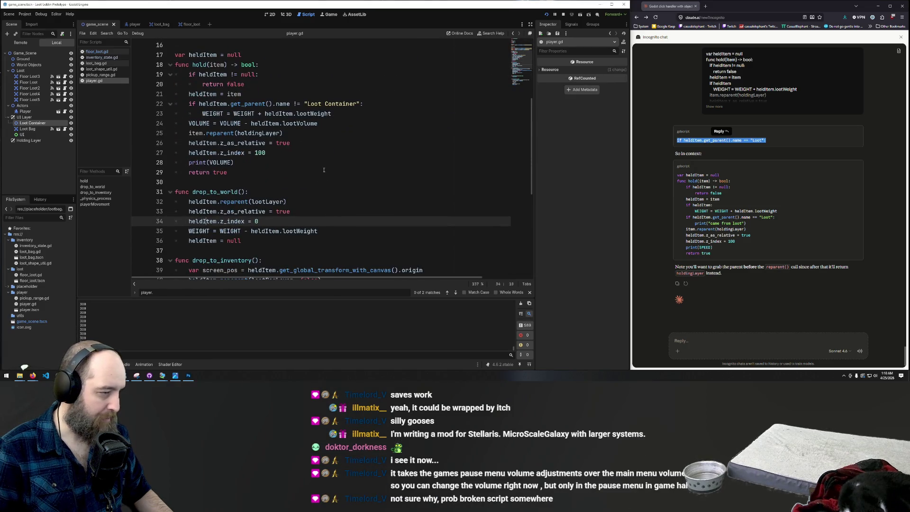
# Search the whole project for 'print(SPEED'
pyautogui.scroll(-1, 261, 143)
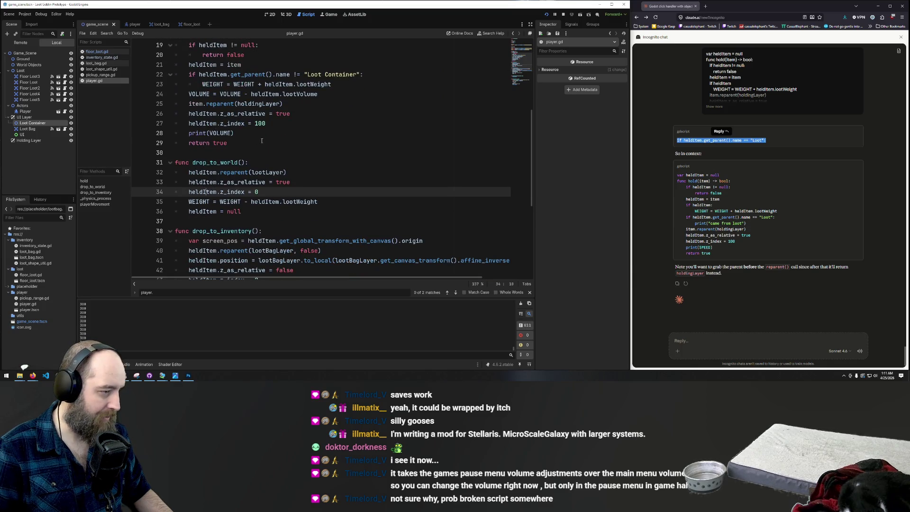
pyautogui.click(318, 132)
pyautogui.hotkey('ctrl', 'shift', 'f')
pyautogui.write('p')
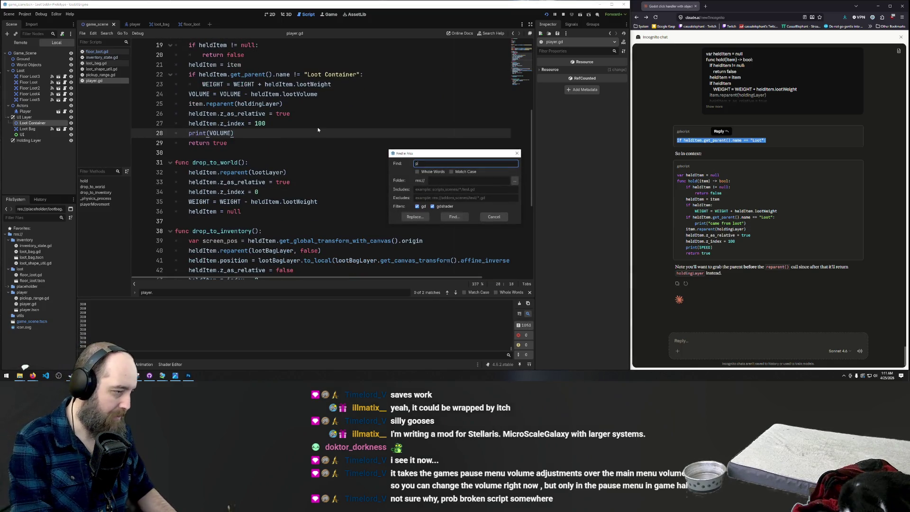
pyautogui.write('rint')
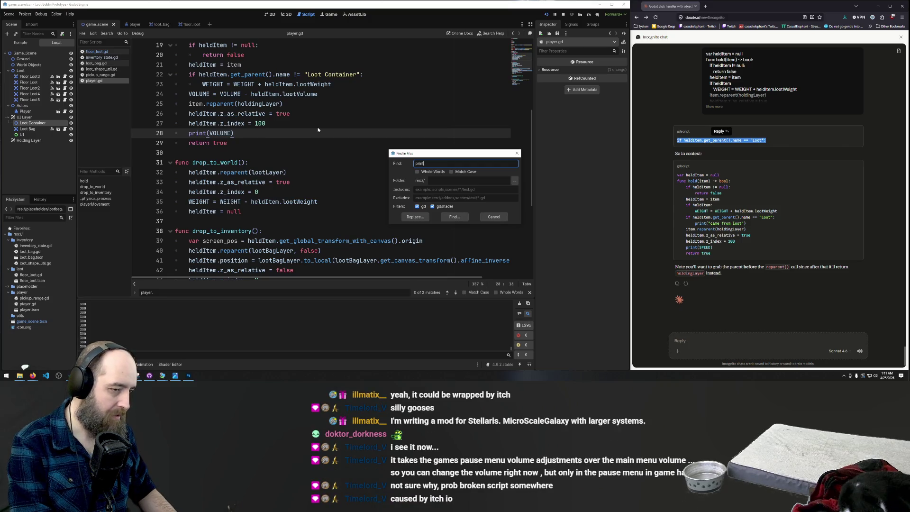
pyautogui.write('spe')
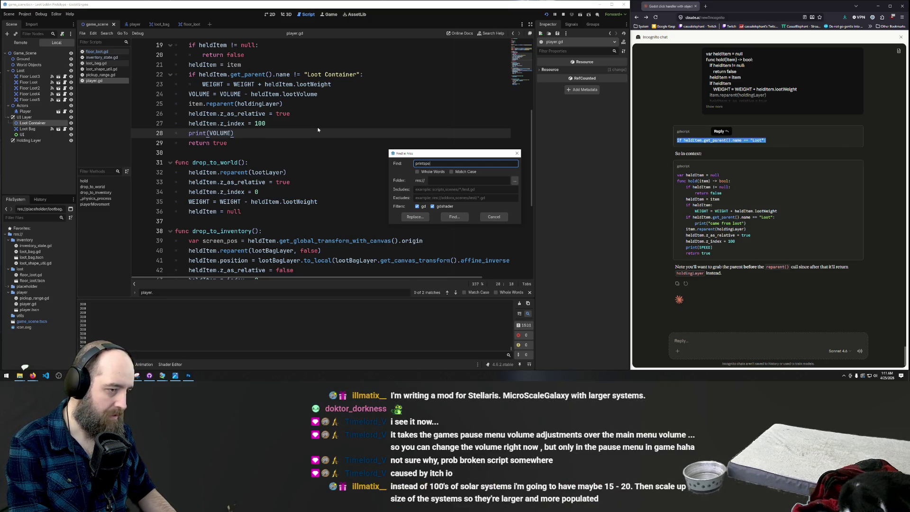
pyautogui.press('BackSpace')
pyautogui.write('(')
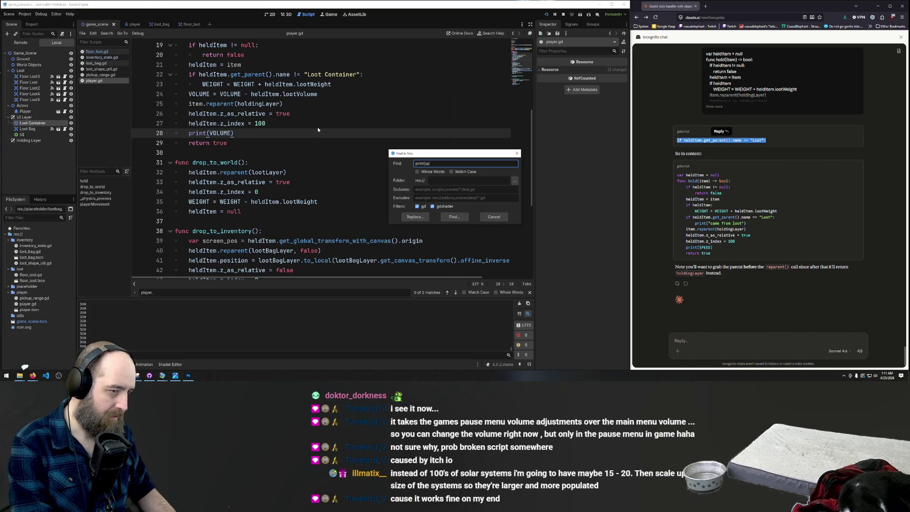
pyautogui.write('SPEED')
pyautogui.press('Return')
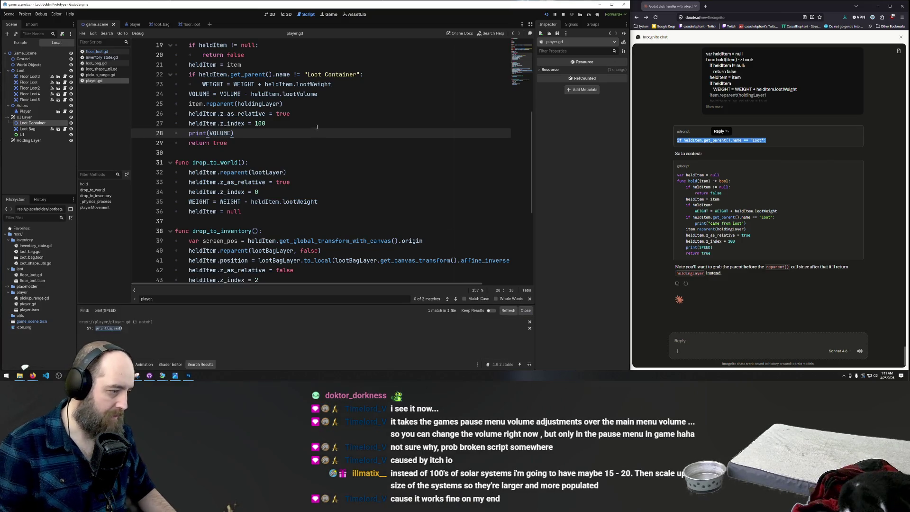
# Open the line 57 match and delete the print(speed) debug line
pyautogui.click(111, 327)
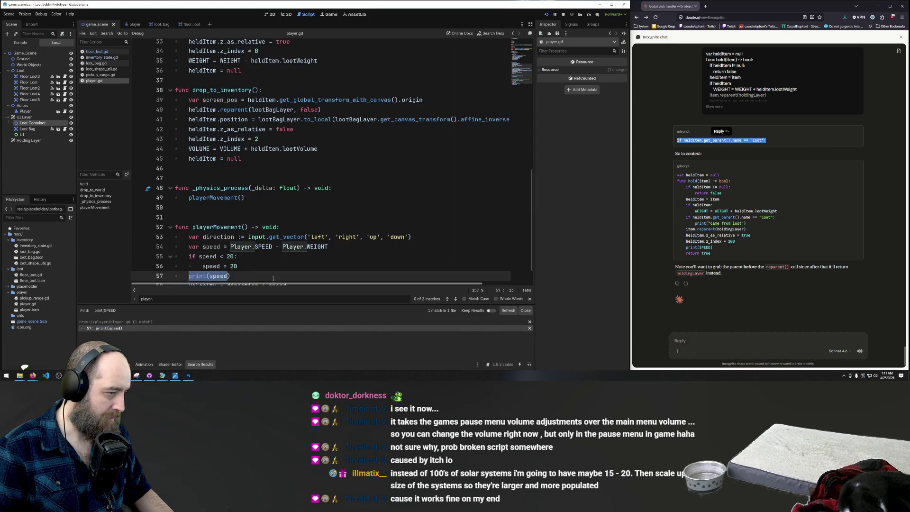
pyautogui.moveTo(231, 250); pyautogui.dragTo(155, 252)
pyautogui.press('BackSpace')
pyautogui.press('BackSpace')
pyautogui.click(374, 153)
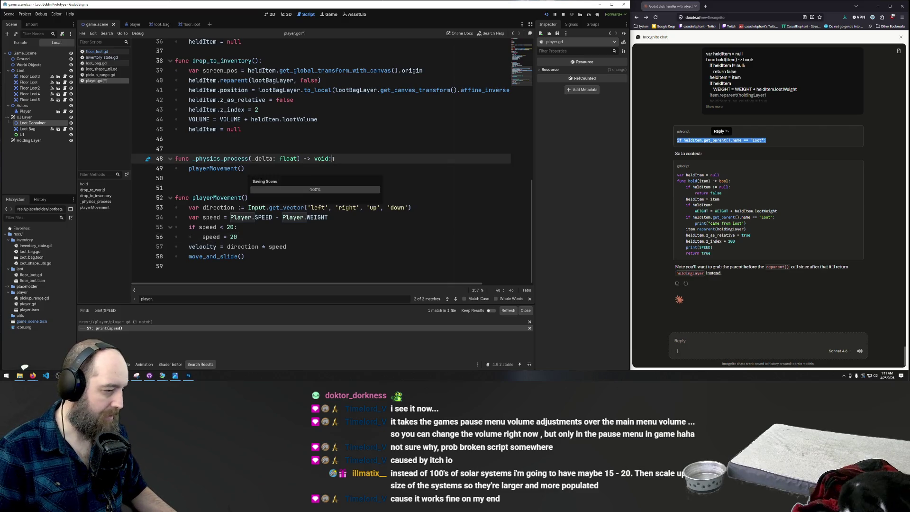
# Run the game, move the player right and left, and drop the pink loot into the Loot Bag
pyautogui.press('F5')
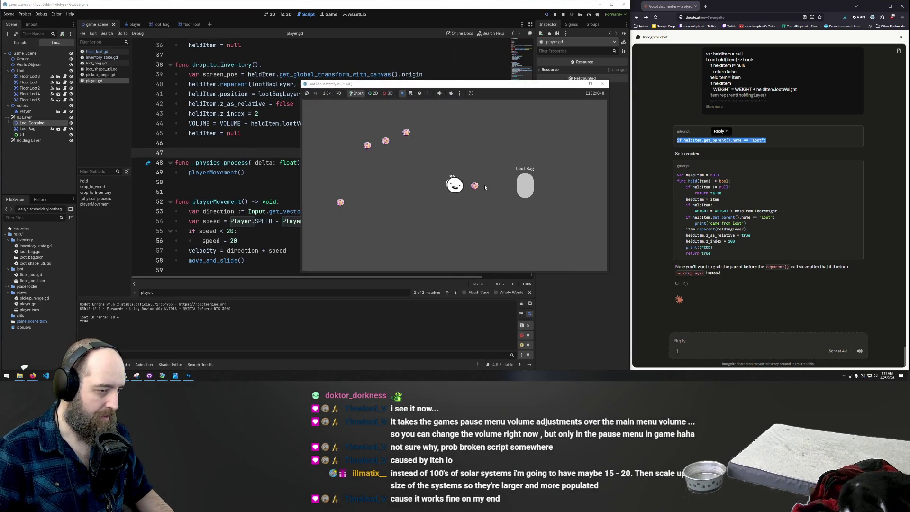
pyautogui.press('d')
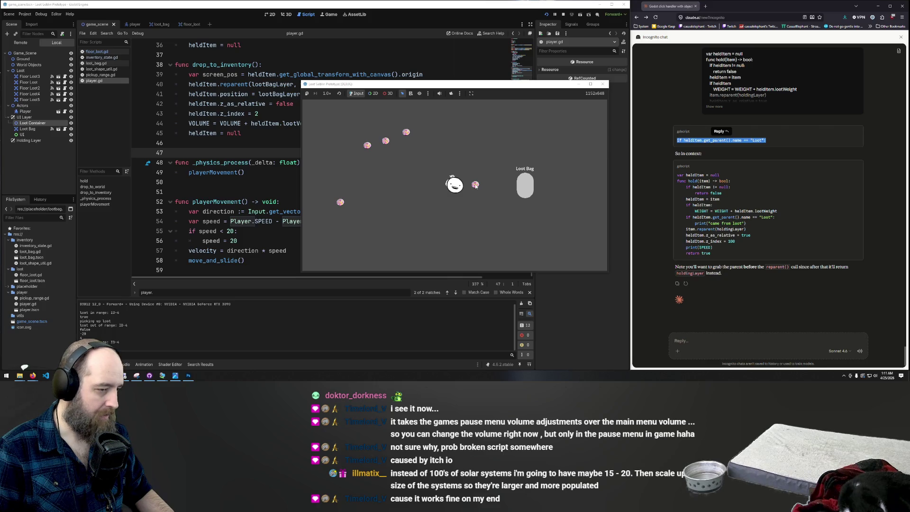
pyautogui.press('a')
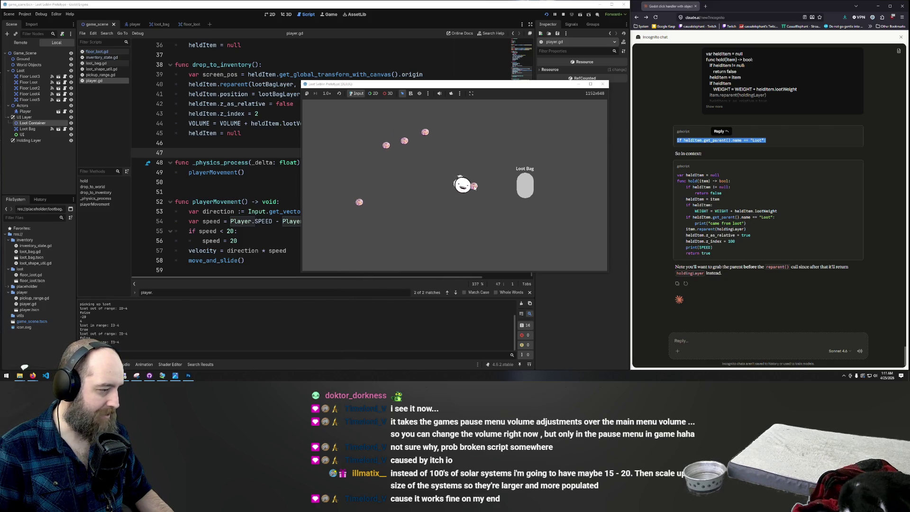
pyautogui.moveTo(495, 185)
pyautogui.mouseDown()
pyautogui.moveTo(469, 185)
pyautogui.moveTo(525, 185)
pyautogui.mouseUp()
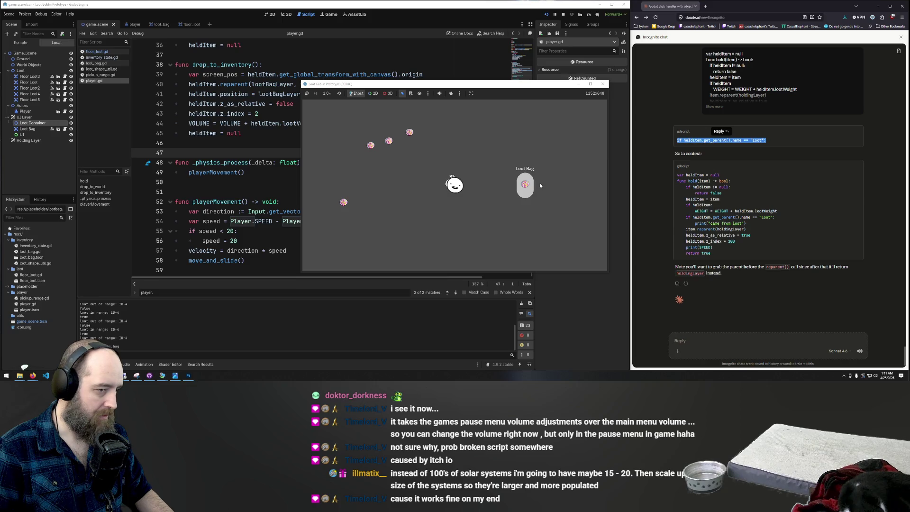
pyautogui.click(525, 184)
pyautogui.click(525, 184)
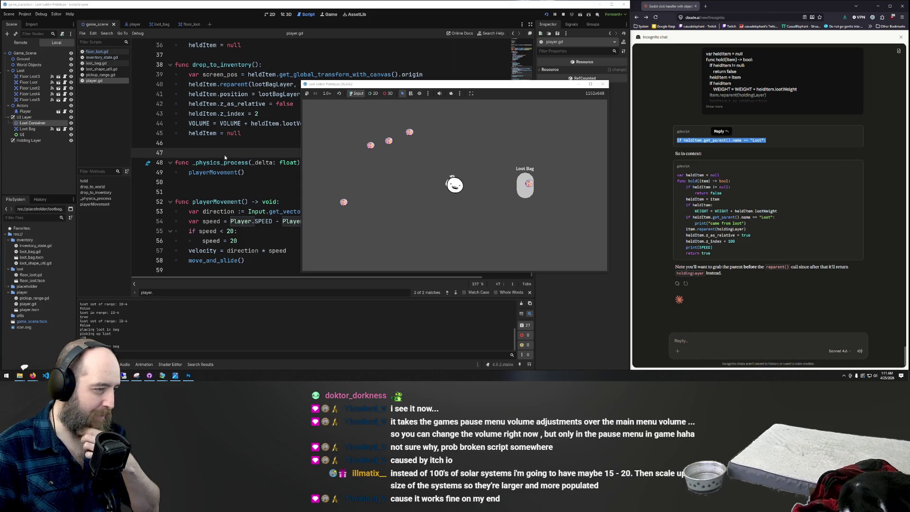
pyautogui.click(258, 131)
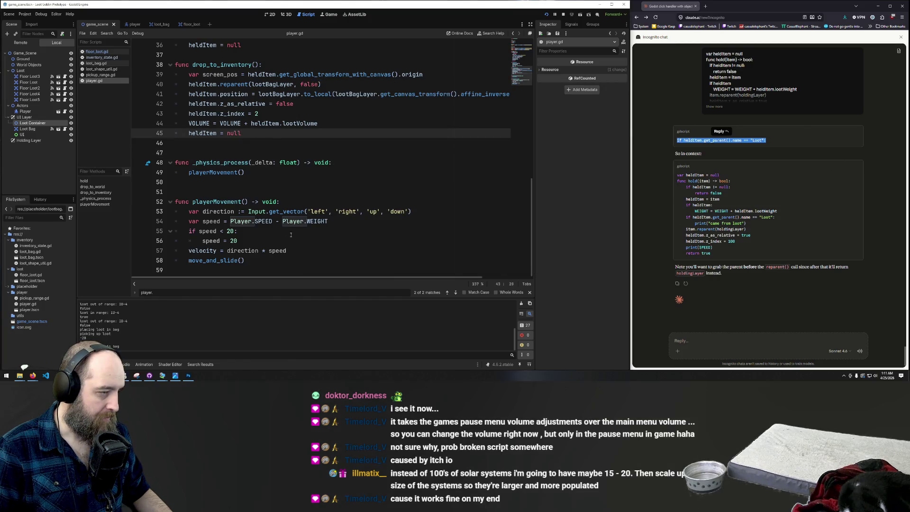
# Indent line 24's VOLUME subtraction under the Loot Container check, save, and run the game
pyautogui.scroll(5, 291, 235)
pyautogui.scroll(-5, 287, 171)
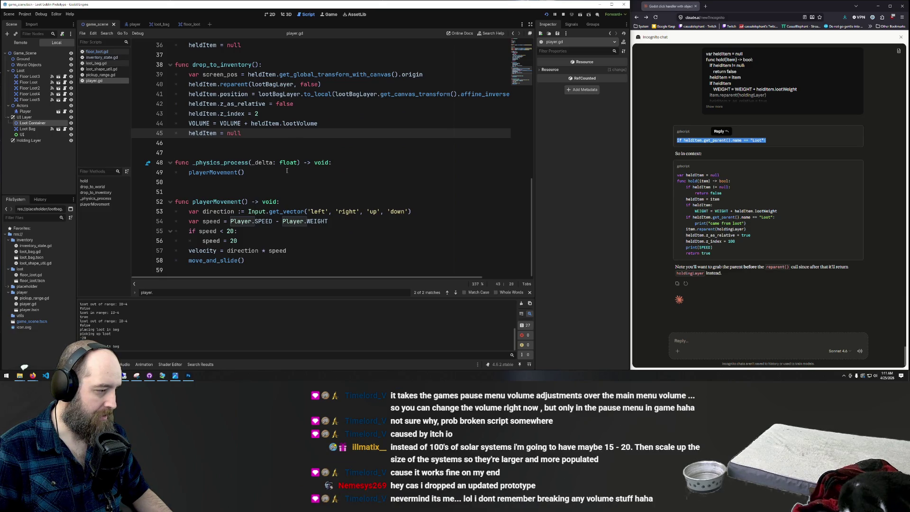
pyautogui.scroll(9, 286, 170)
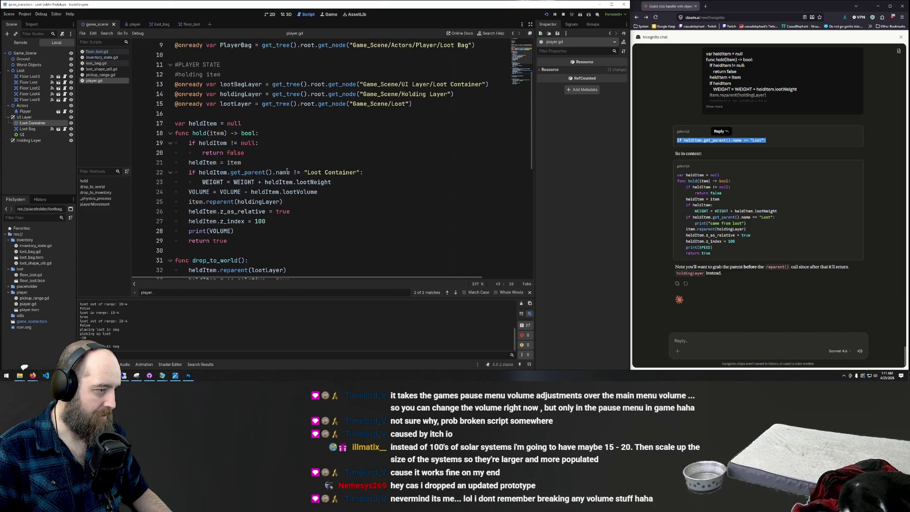
pyautogui.moveTo(319, 193); pyautogui.dragTo(191, 192)
pyautogui.click(191, 192)
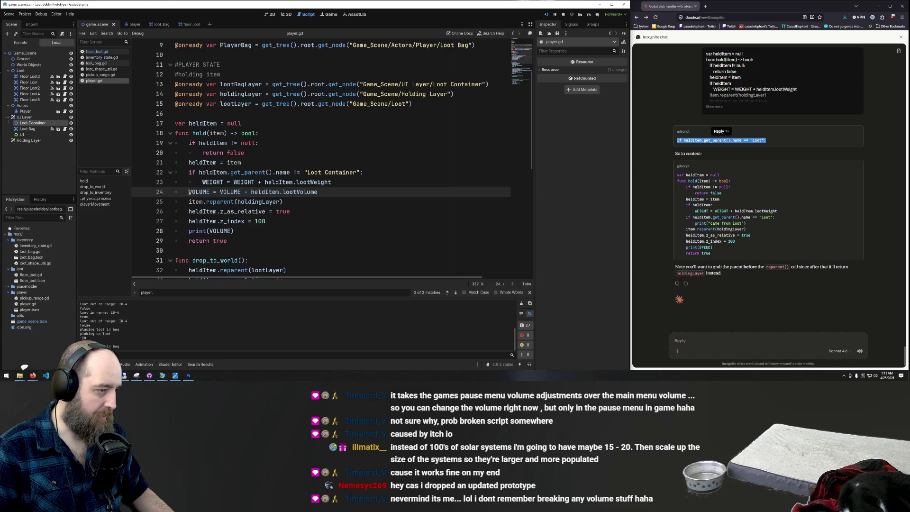
pyautogui.press('Tab')
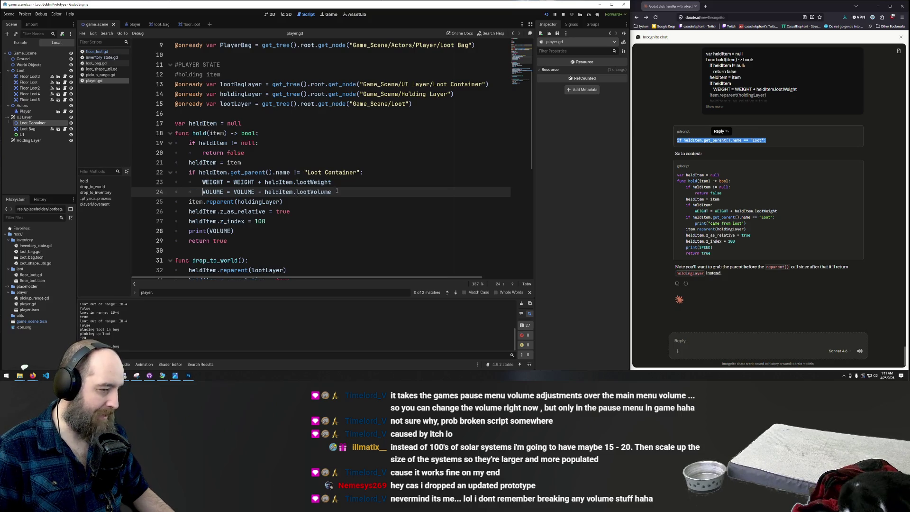
pyautogui.click(337, 190)
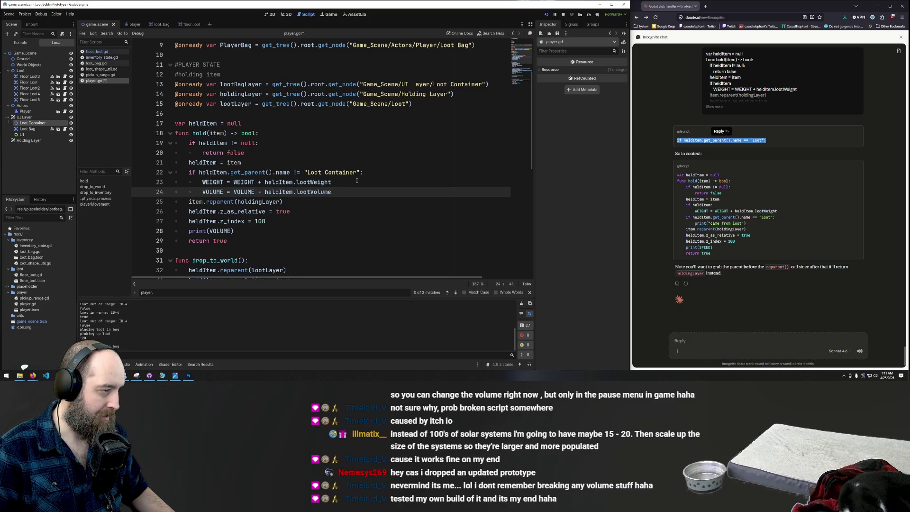
pyautogui.click(346, 200)
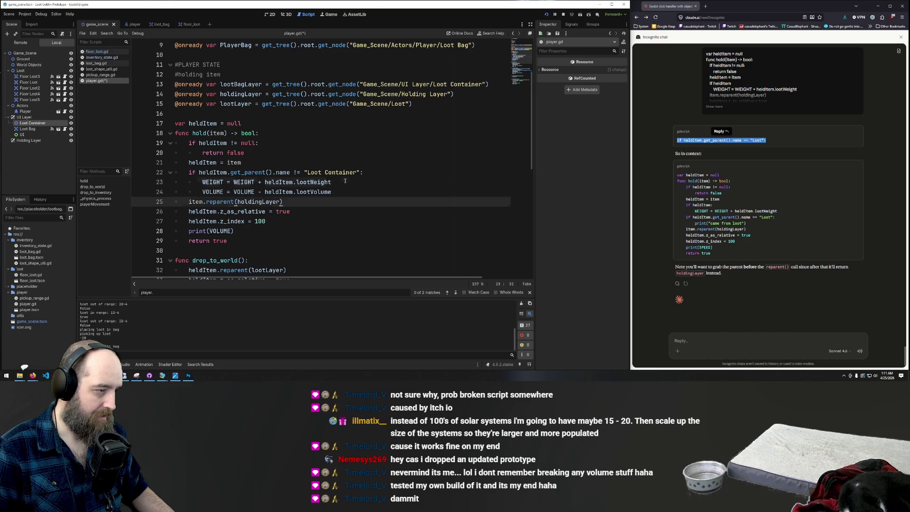
pyautogui.hotkey('ctrl', 's')
pyautogui.click(365, 147)
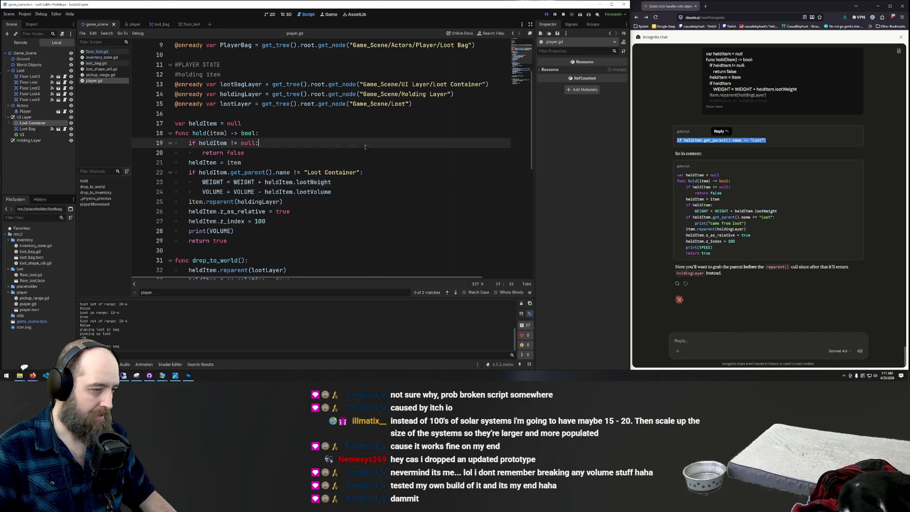
pyautogui.press('F5')
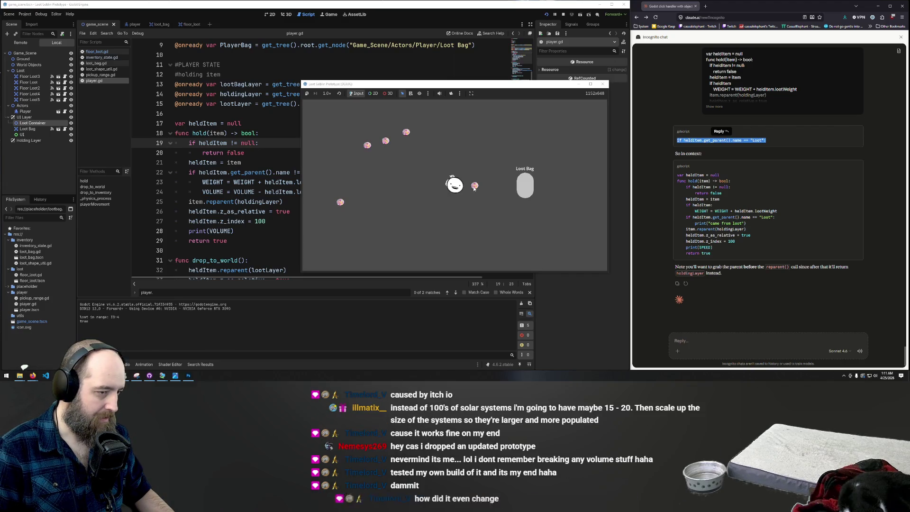
# Pick up the loot beside the player and drop it on the ground
pyautogui.click(474, 185)
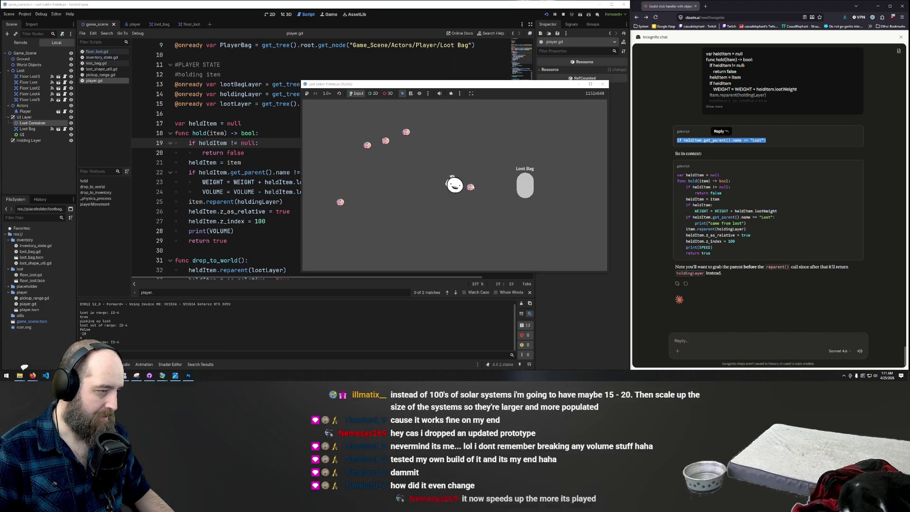
pyautogui.click(327, 201)
pyautogui.click(270, 184)
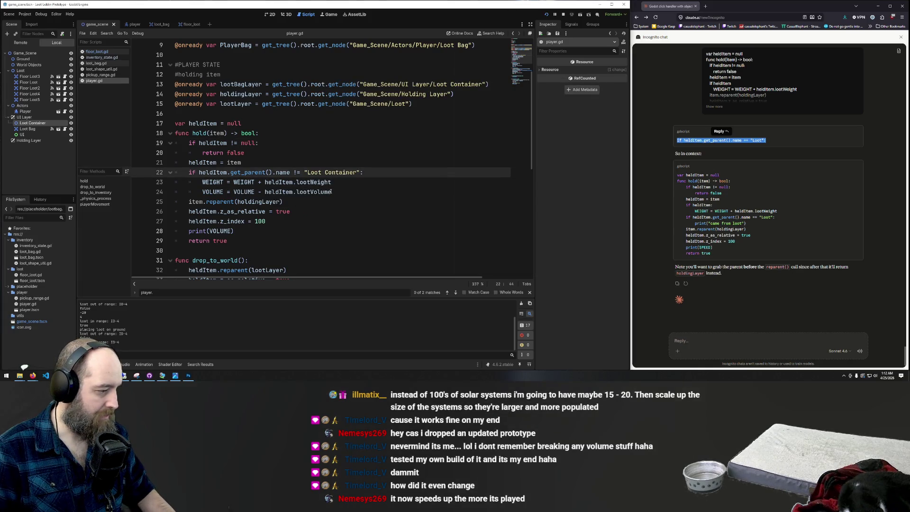
# Relaunch the game and drag the loot item into the Loot Bag
pyautogui.click(336, 140)
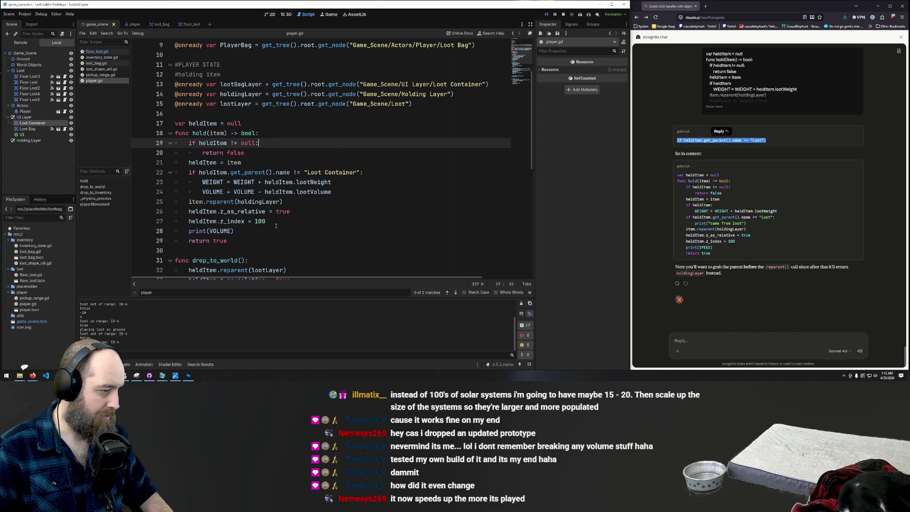
pyautogui.click(360, 202)
pyautogui.press('F5')
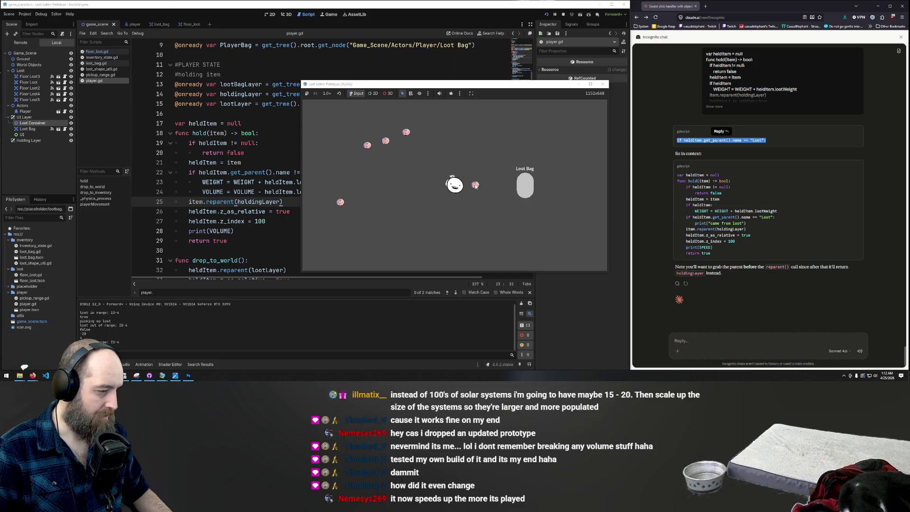
pyautogui.moveTo(475, 185); pyautogui.dragTo(521, 187)
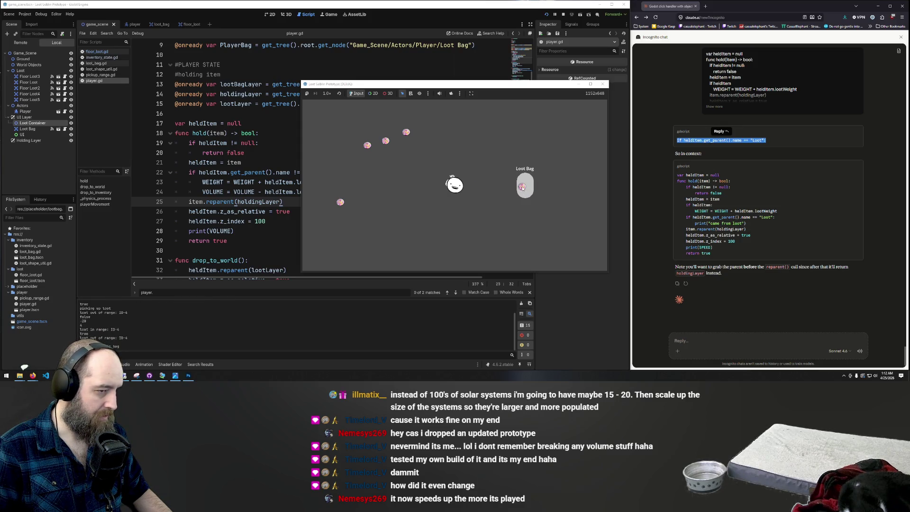
pyautogui.click(263, 239)
# Review hold() and drop_to_world() in player.gd, selecting the print(VOLUME) line
pyautogui.scroll(-7, 305, 205)
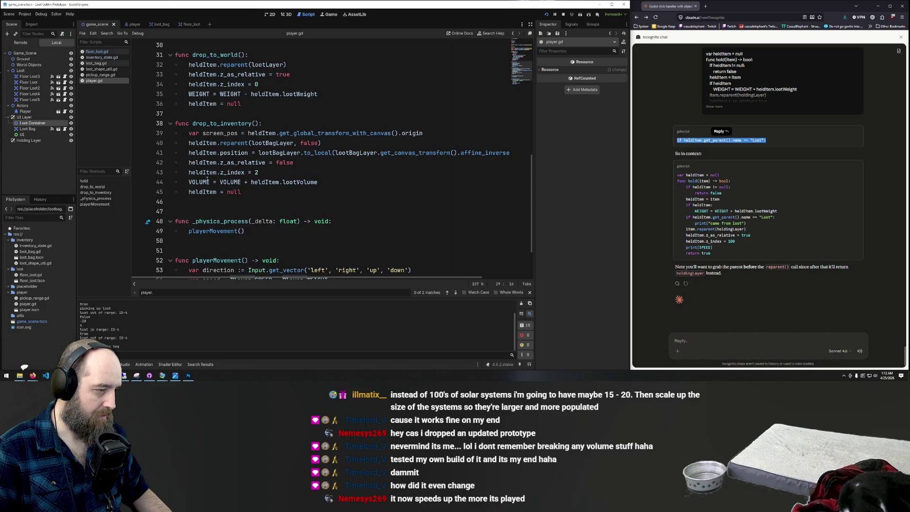
pyautogui.scroll(2, 303, 182)
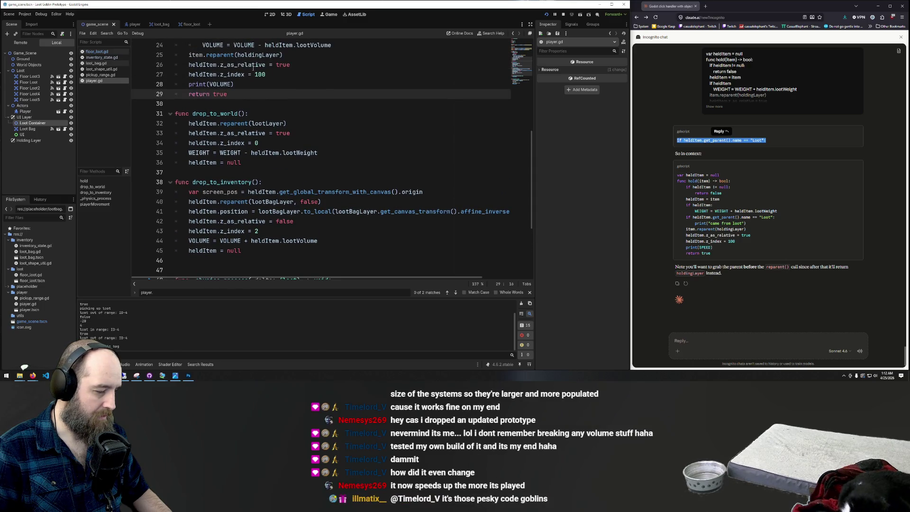
pyautogui.click(248, 87)
pyautogui.hotkey('shift', 'Home')
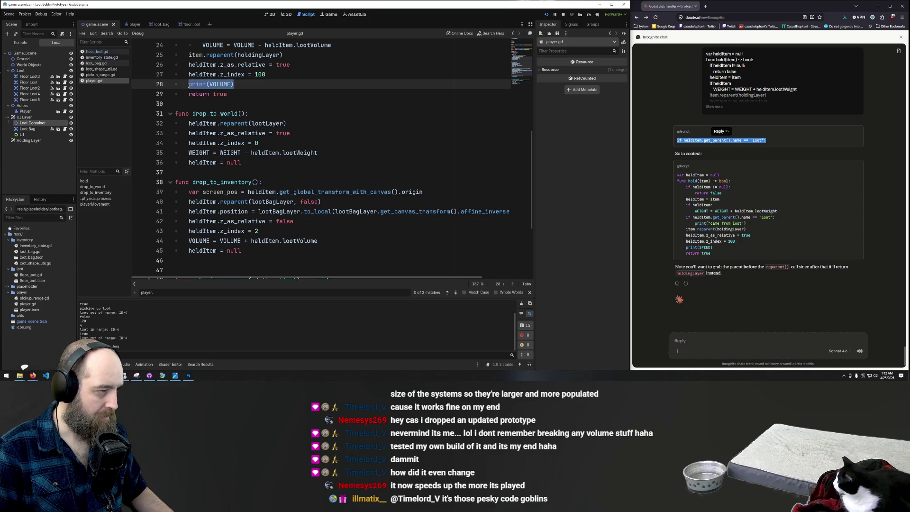
pyautogui.scroll(2, 255, 98)
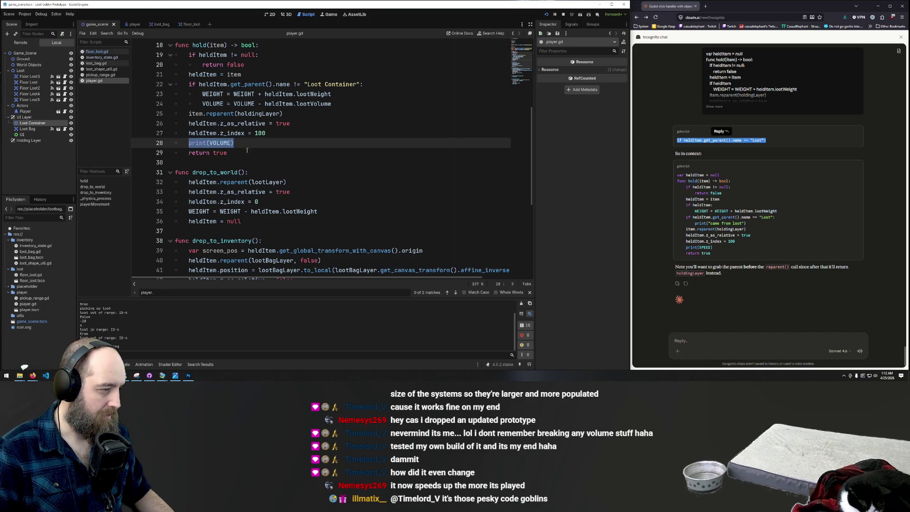
pyautogui.scroll(-2, 247, 150)
pyautogui.scroll(-3, 260, 160)
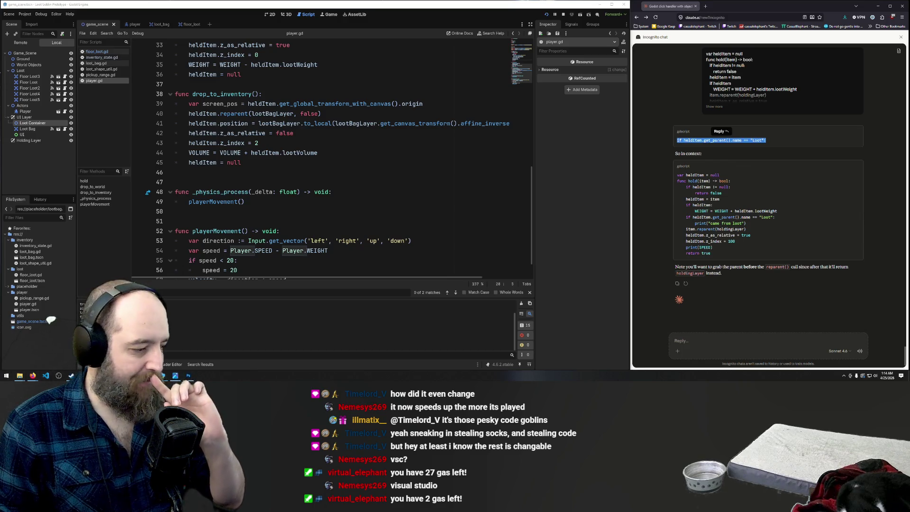
pyautogui.moveTo(175, 376)
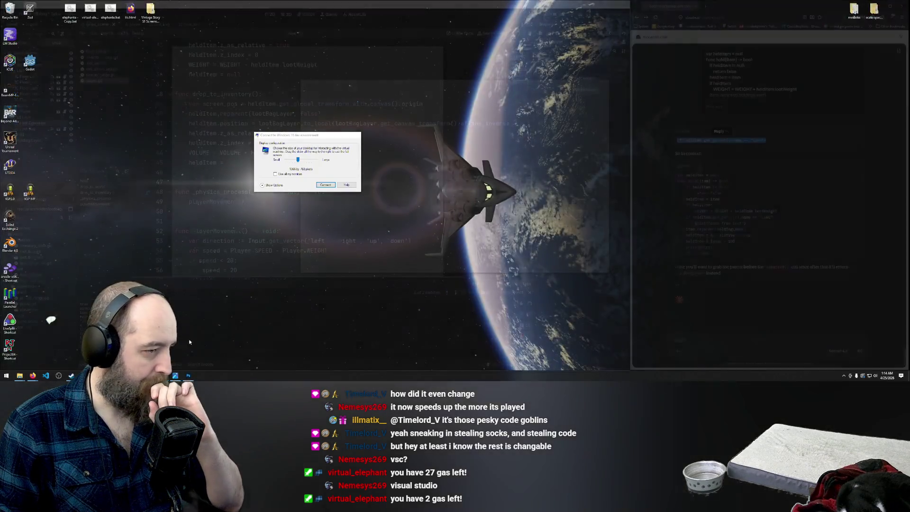
pyautogui.click(184, 354)
pyautogui.click(326, 185)
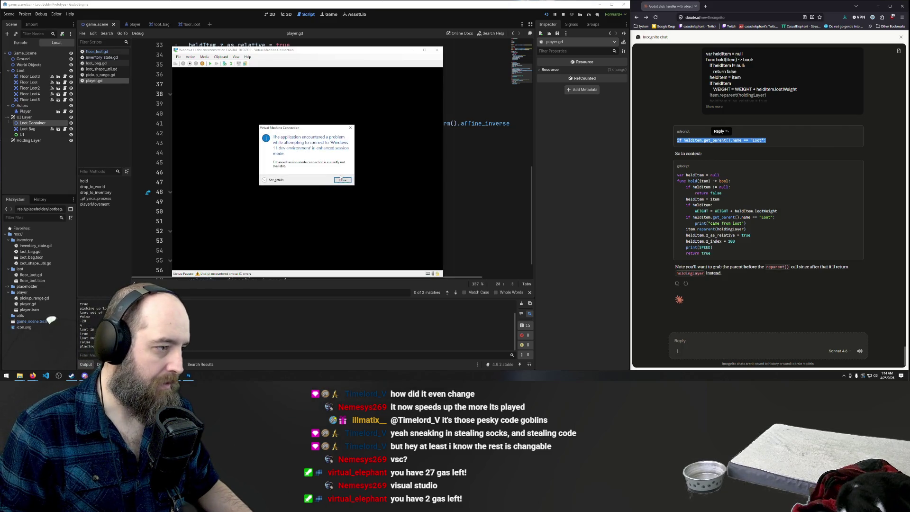
pyautogui.click(342, 179)
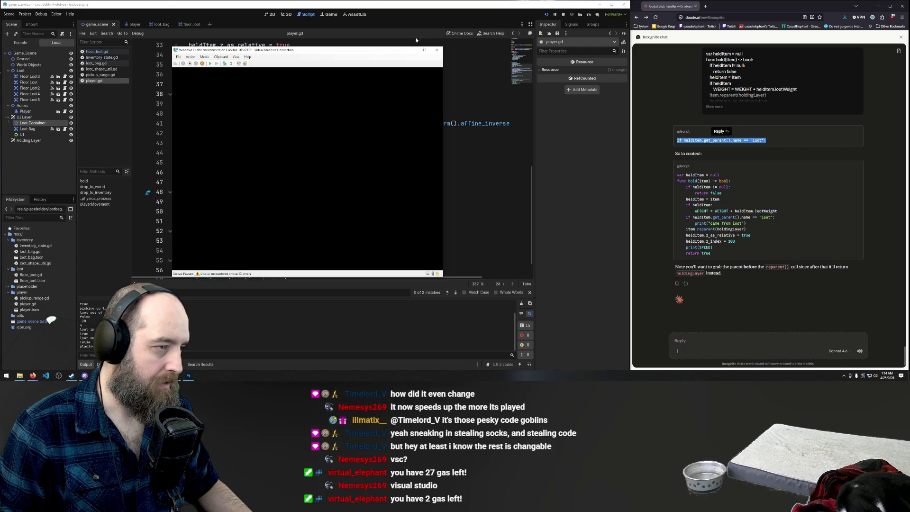
pyautogui.click(437, 50)
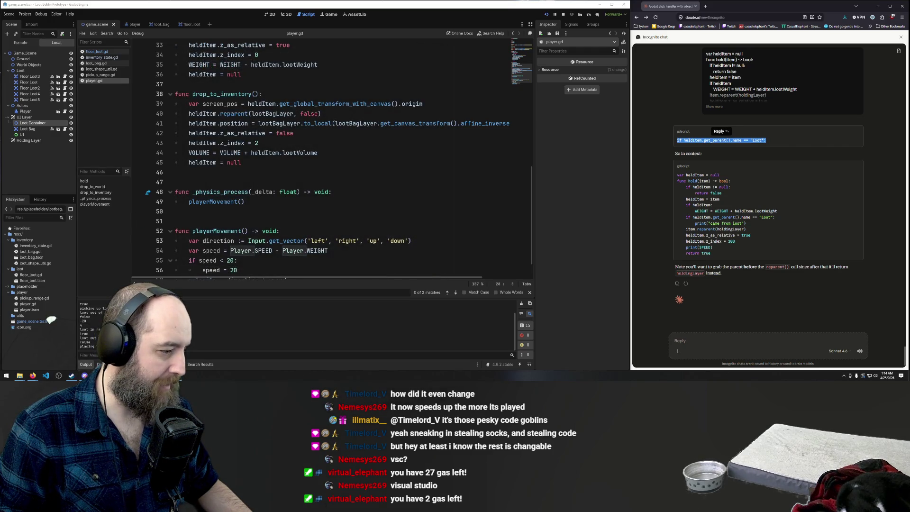
pyautogui.click(175, 375)
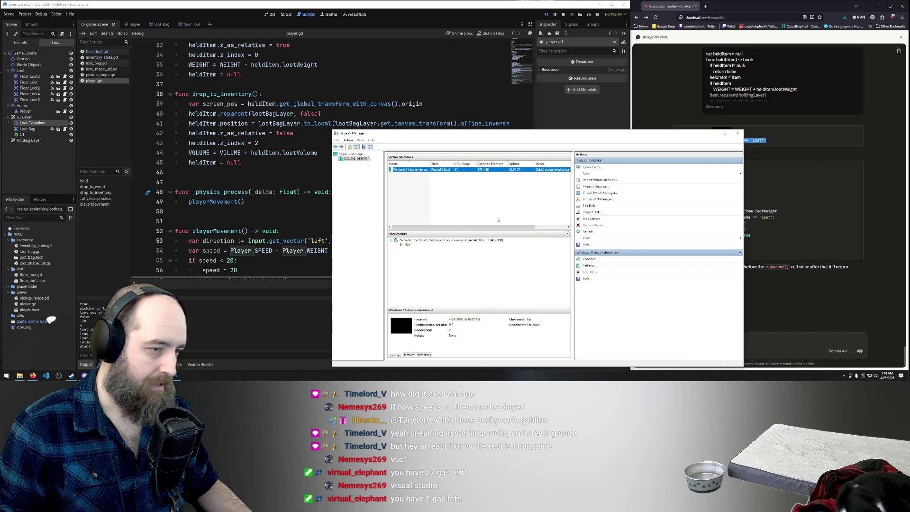
pyautogui.click(440, 169)
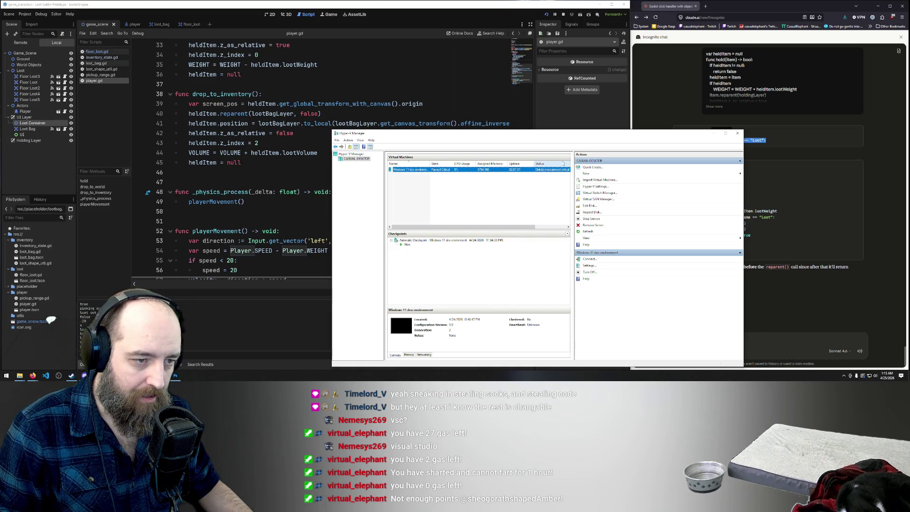
pyautogui.keyDown('ctrl'); pyautogui.click(442, 170); pyautogui.keyUp('ctrl')
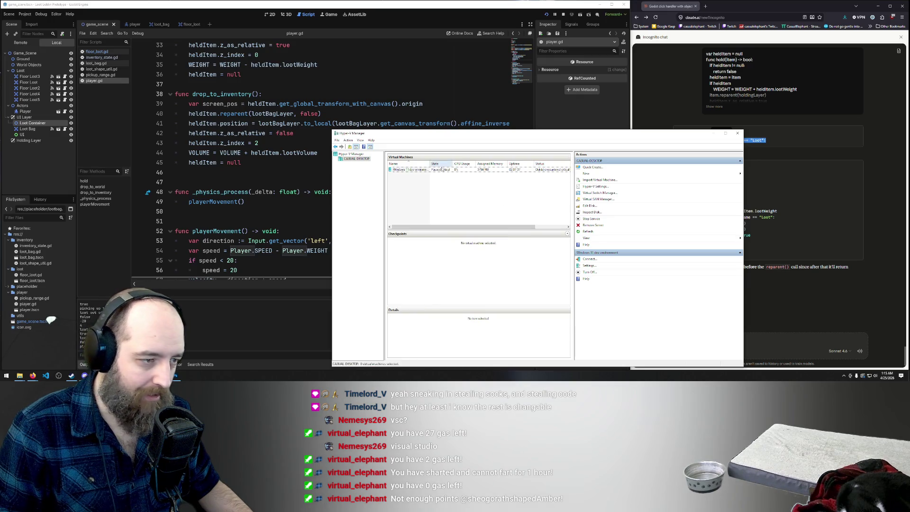
pyautogui.click(444, 170)
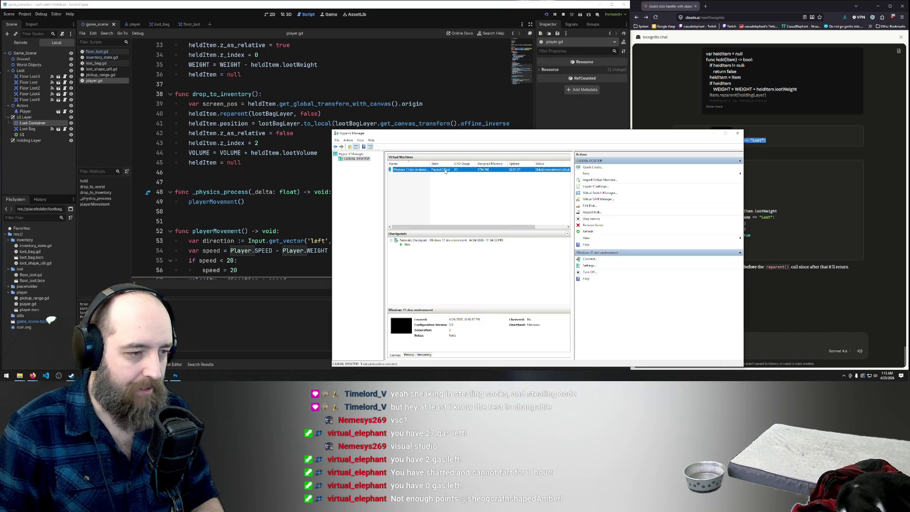
pyautogui.click(713, 133)
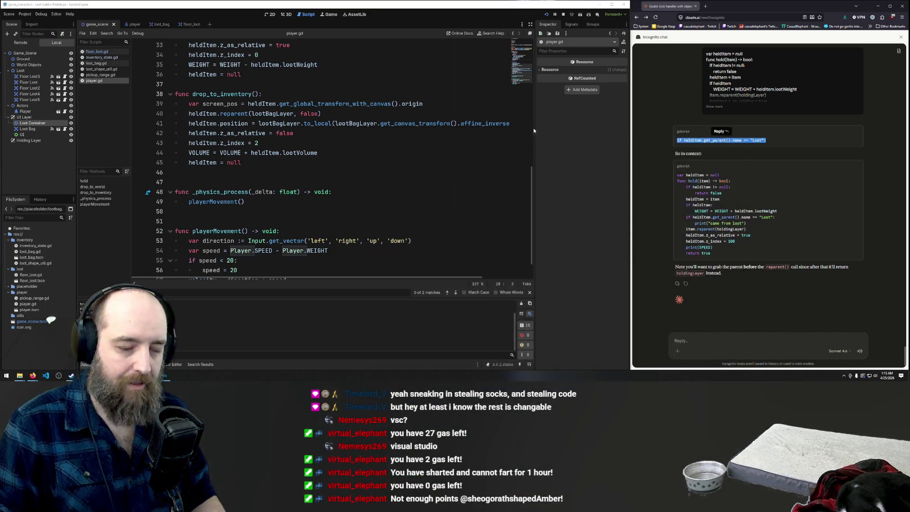
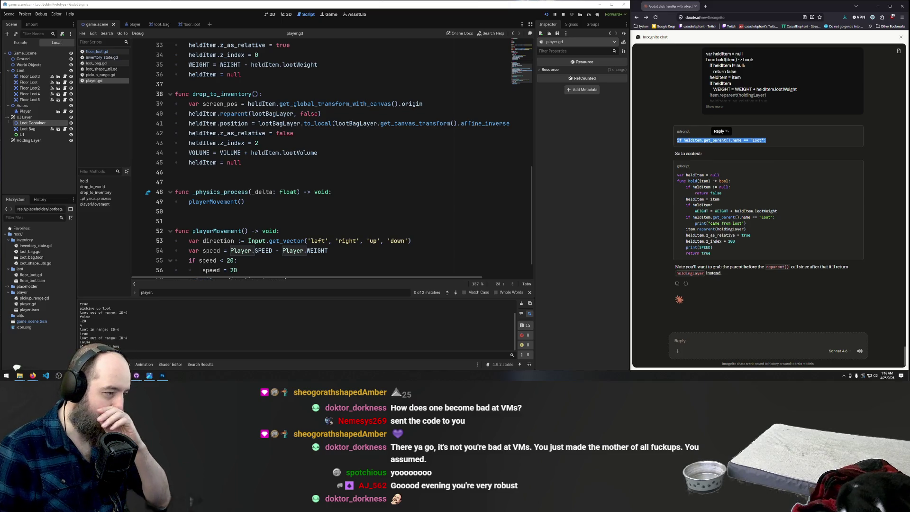
# Delete the VOLUME subtraction line from hold()
pyautogui.click(424, 201)
pyautogui.scroll(-1, 425, 189)
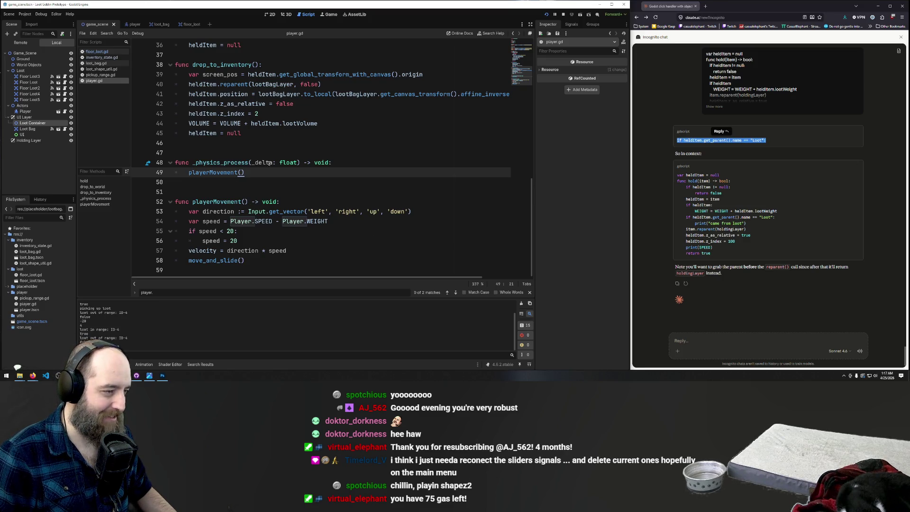
pyautogui.scroll(5, 324, 140)
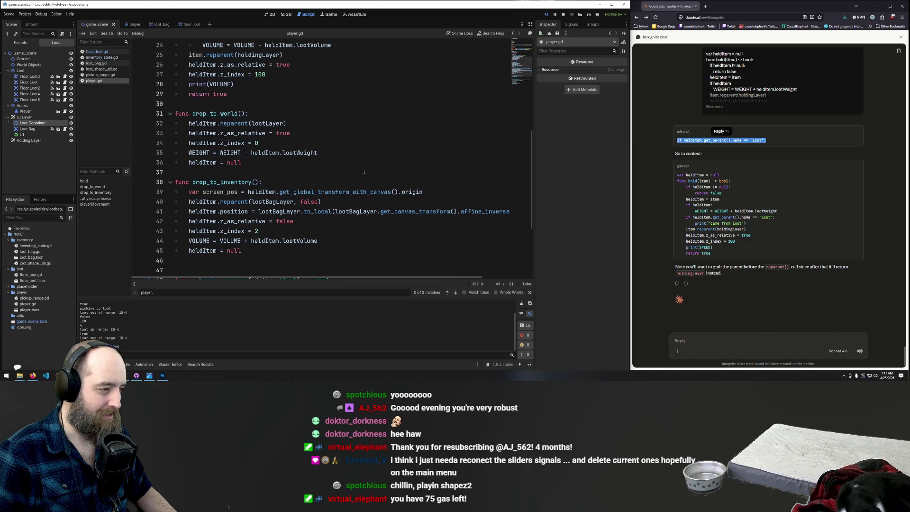
pyautogui.scroll(2, 364, 171)
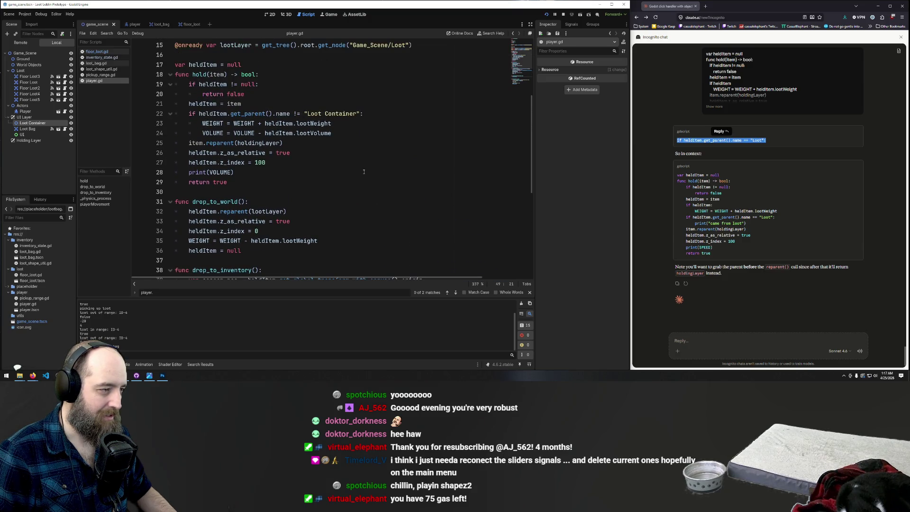
pyautogui.click(205, 126)
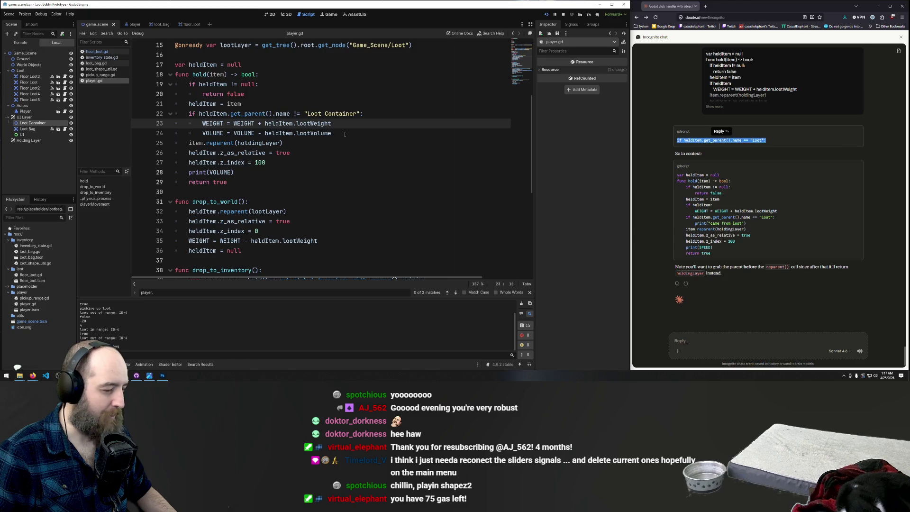
pyautogui.scroll(2, 350, 151)
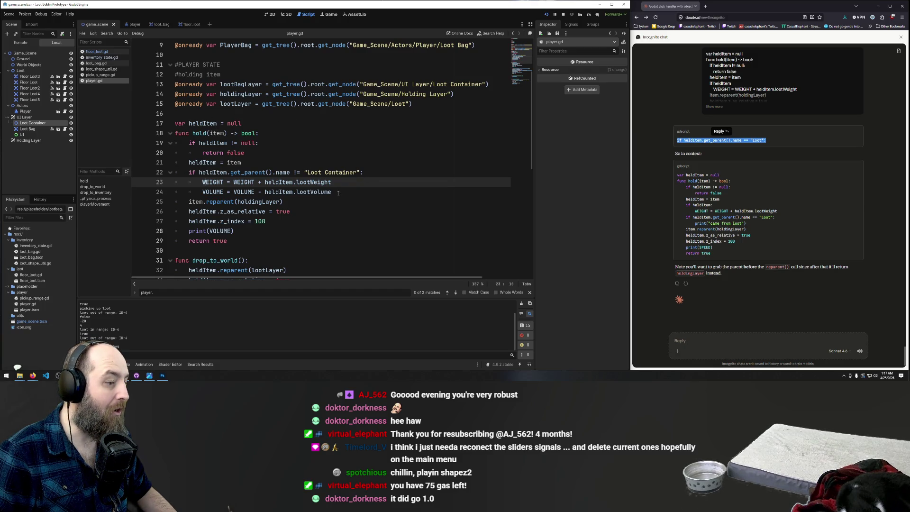
pyautogui.moveTo(338, 193); pyautogui.dragTo(203, 192)
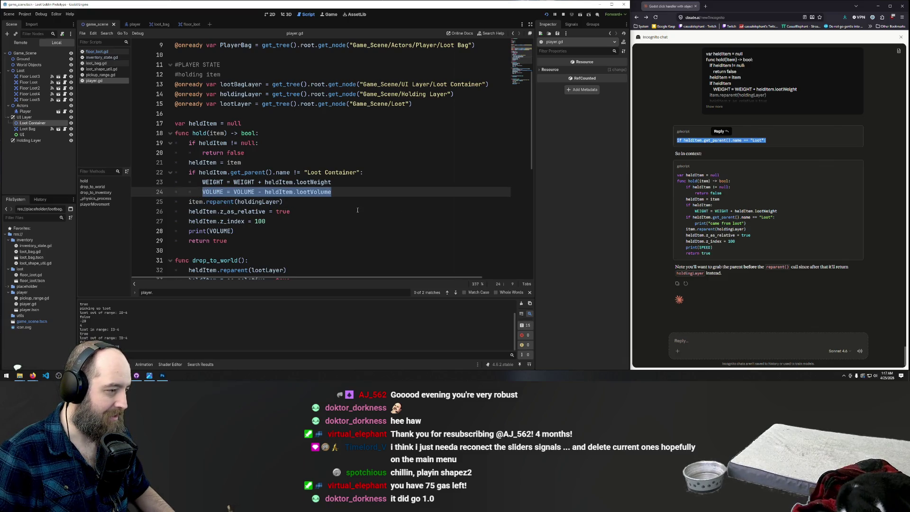
pyautogui.press('BackSpace')
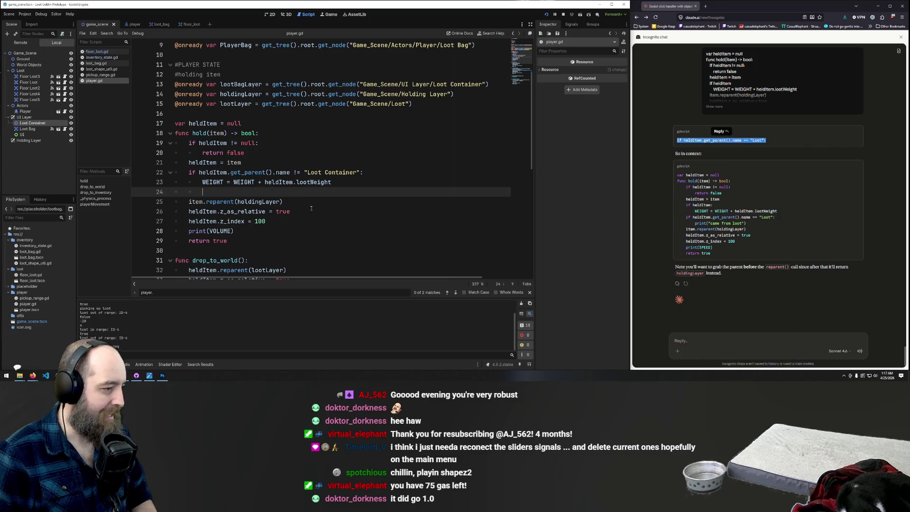
# Add an else: branch with VOLUME = VOLUME - heldItem.lootVolume and save the script
pyautogui.write('e')
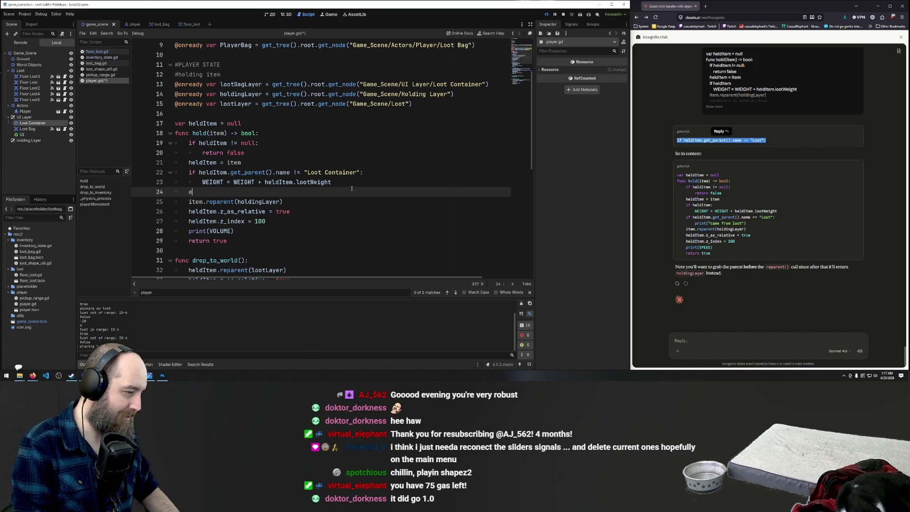
pyautogui.write('lse')
pyautogui.press('Return')
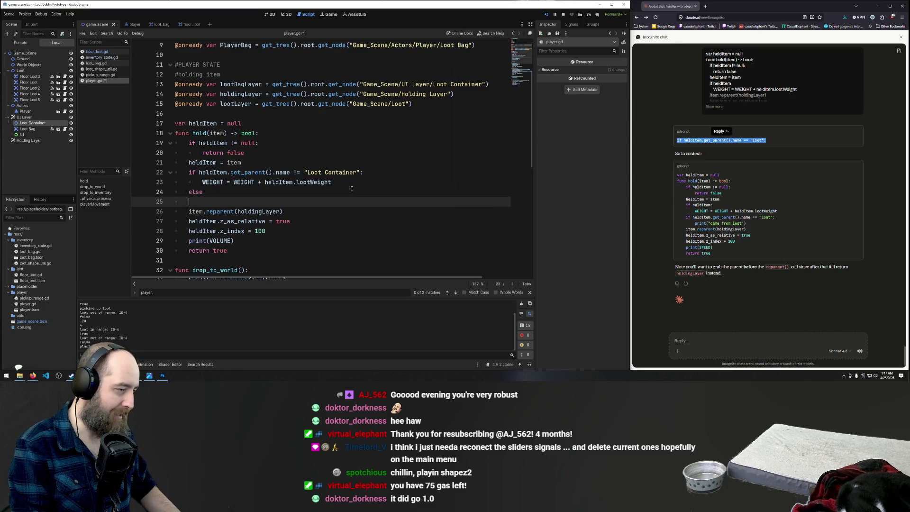
pyautogui.write('VOLUME = VOLUME - heldItem.lootVolume')
pyautogui.hotkey('ctrl', 's')
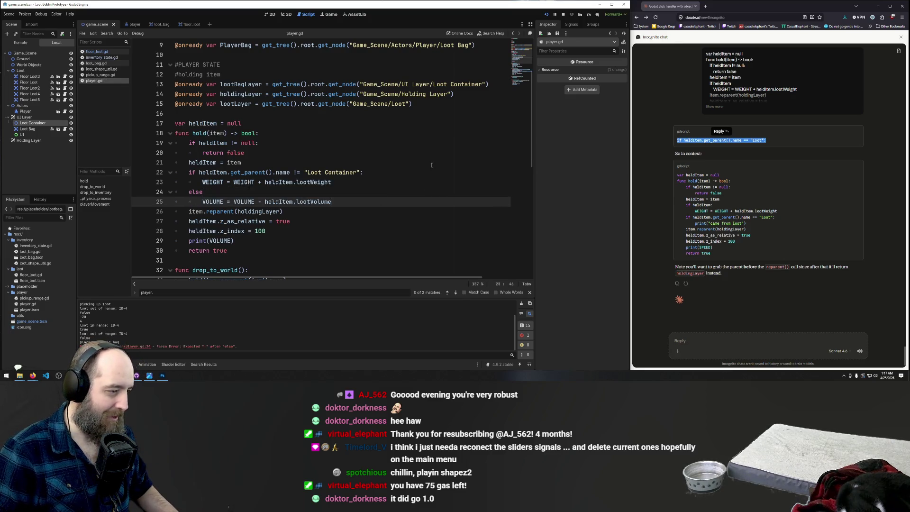
pyautogui.click(387, 171)
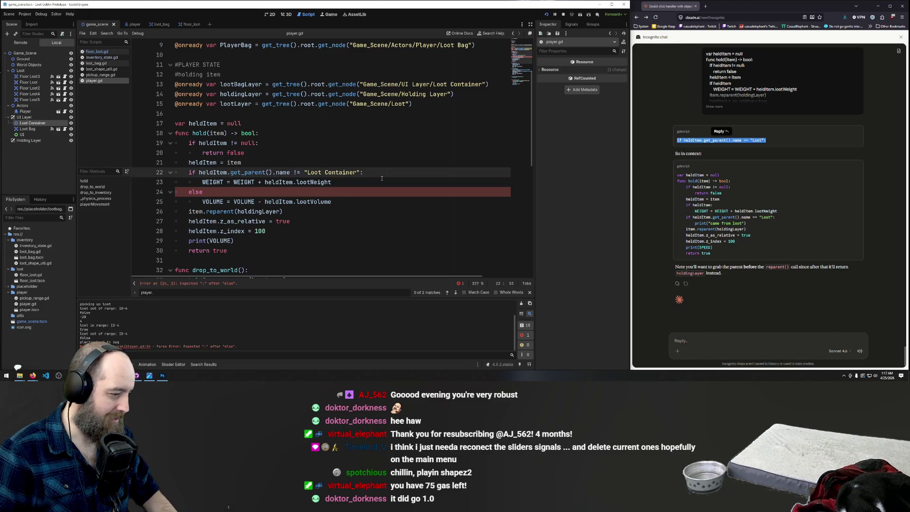
pyautogui.click(204, 192)
pyautogui.write(':')
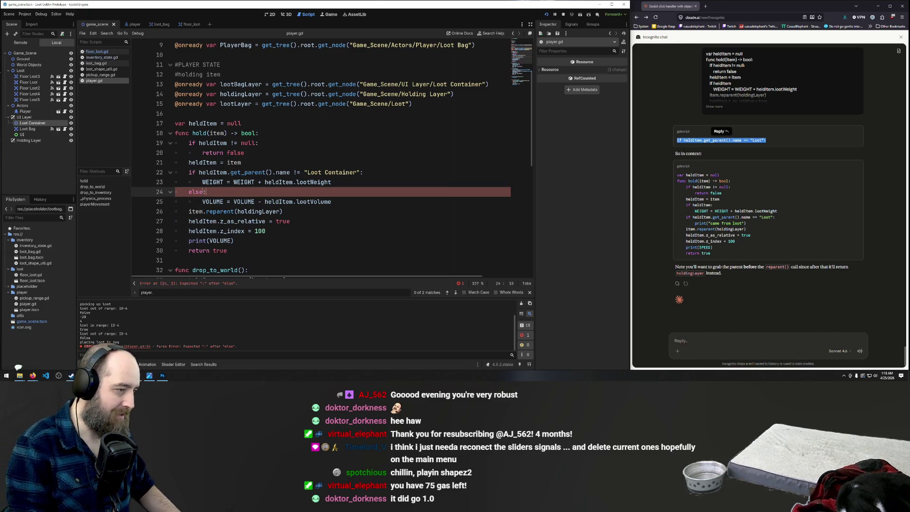
pyautogui.hotkey('ctrl', 's')
# Test-run the game, dropping a loot item into the Loot Bag and walking left and right
pyautogui.click(304, 143)
pyautogui.press('F5')
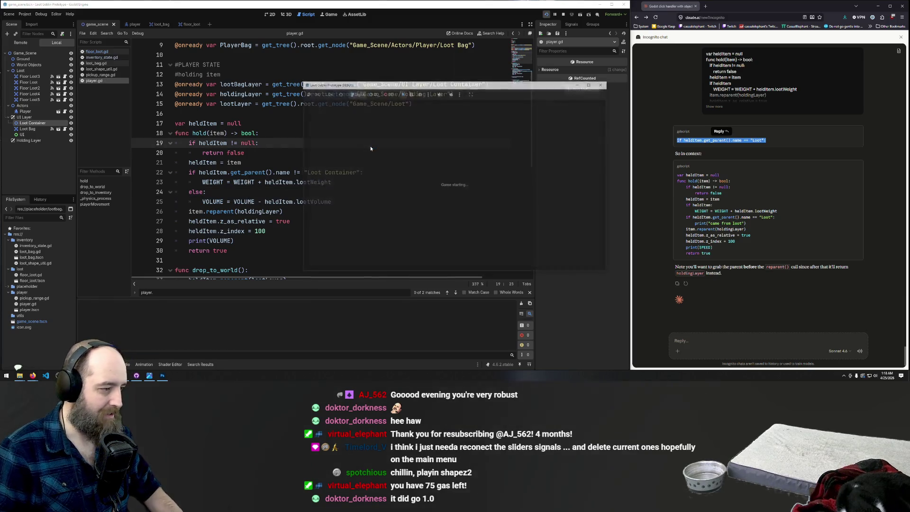
pyautogui.moveTo(475, 187); pyautogui.dragTo(467, 243)
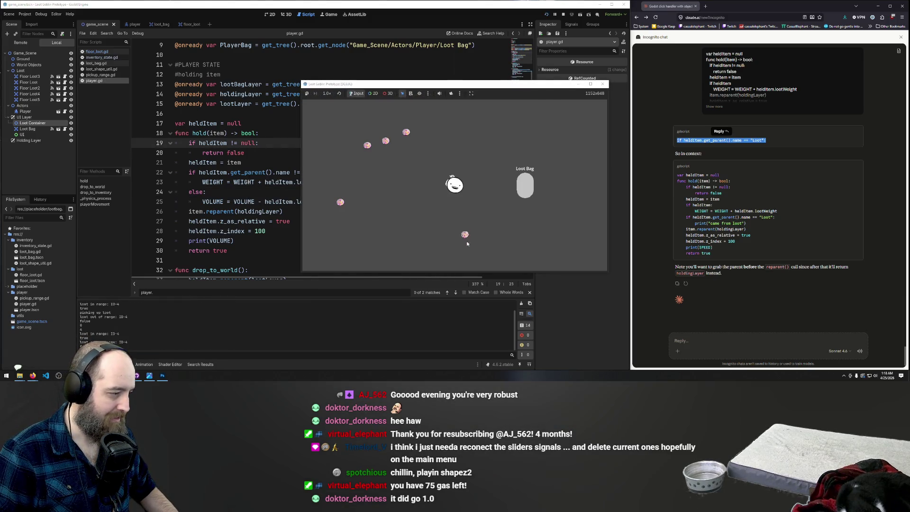
pyautogui.moveTo(482, 178)
pyautogui.mouseDown()
pyautogui.moveTo(478, 201)
pyautogui.moveTo(524, 189)
pyautogui.mouseUp()
pyautogui.press('d')
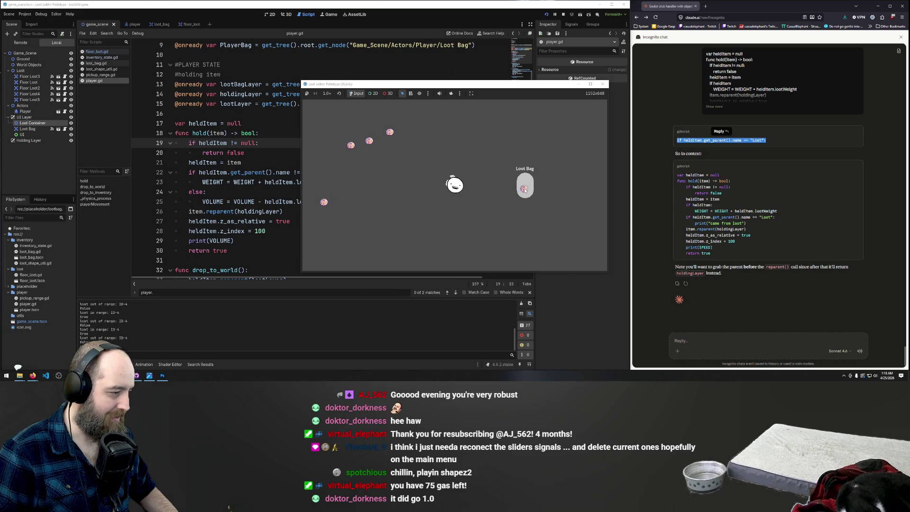
pyautogui.press('a')
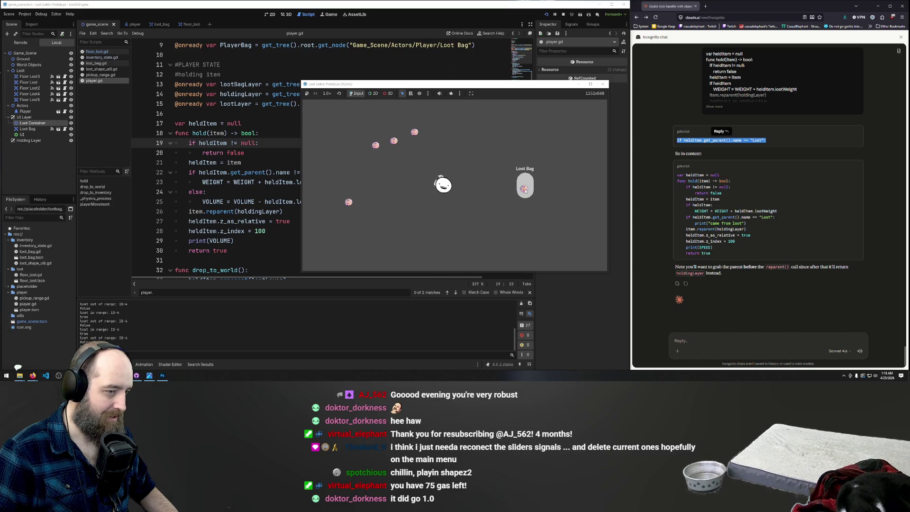
# Move print(VOLUME) from hold() to below the VOLUME addition in drop_to_inventory
pyautogui.click(198, 174)
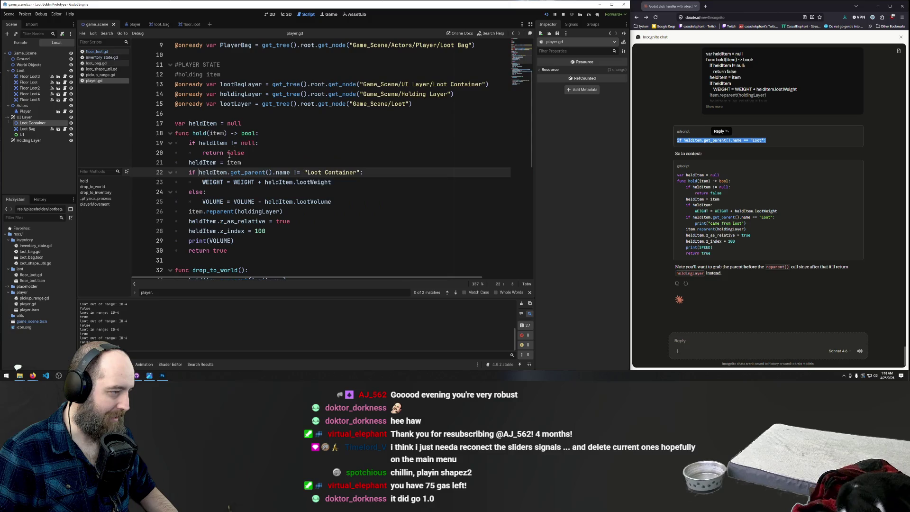
pyautogui.click(235, 241)
pyautogui.press('BackSpace')
pyautogui.press('BackSpace')
pyautogui.press('BackSpace')
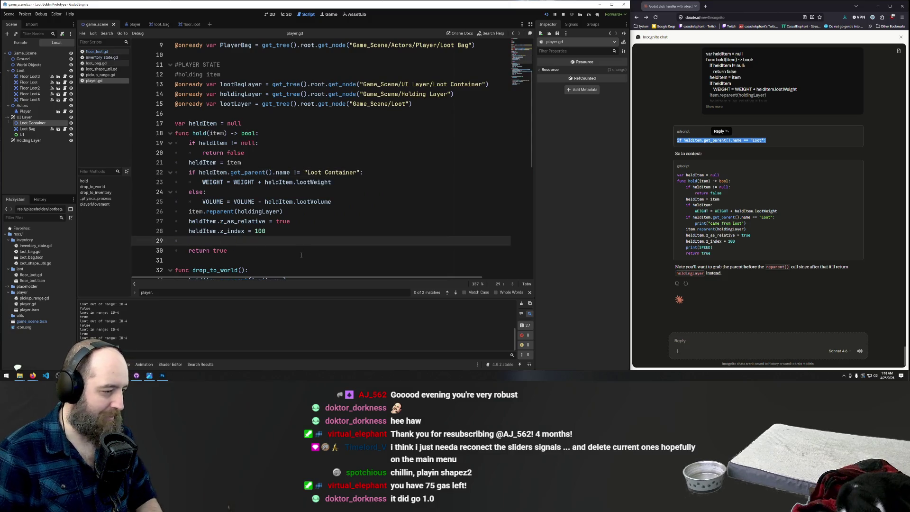
pyautogui.press('BackSpace')
pyautogui.press('BackSpace')
pyautogui.scroll(-7, 302, 253)
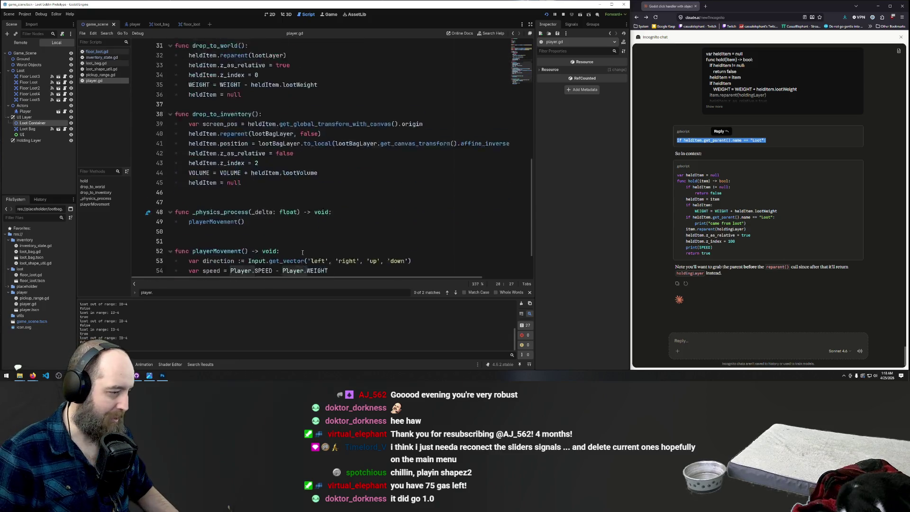
pyautogui.click(325, 123)
pyautogui.press('Return')
pyautogui.write('print(VOLUME)')
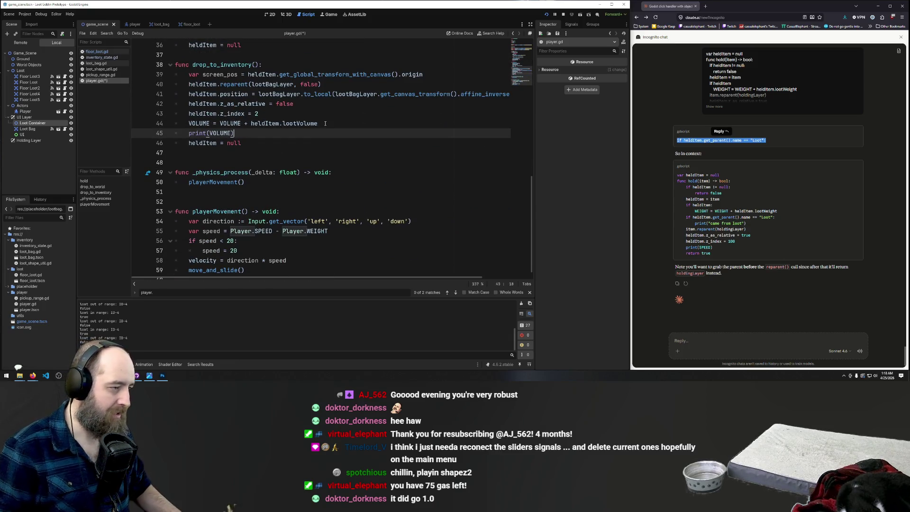
# Run the game again and drop a loot item into the Loot Bag
pyautogui.press('F5')
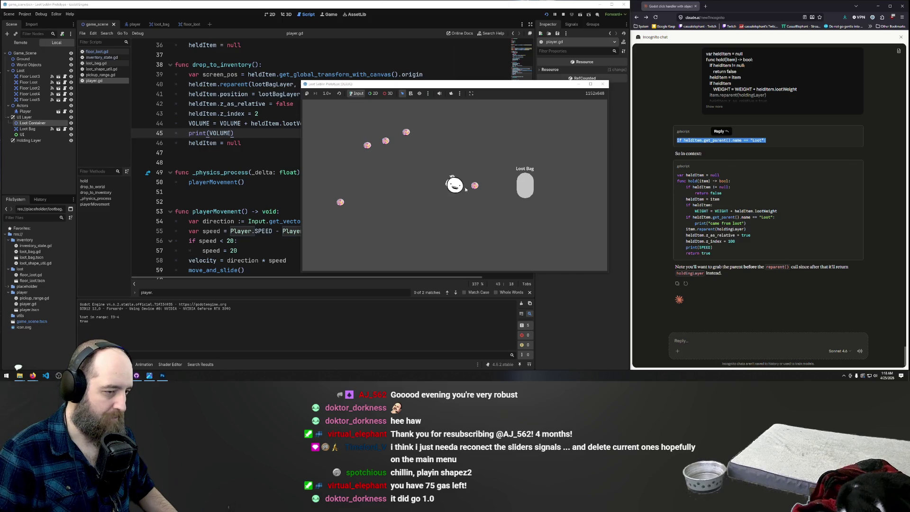
pyautogui.moveTo(473, 205)
pyautogui.mouseDown()
pyautogui.moveTo(526, 187)
pyautogui.moveTo(505, 235)
pyautogui.moveTo(491, 231)
pyautogui.moveTo(483, 190)
pyautogui.moveTo(527, 188)
pyautogui.moveTo(527, 205)
pyautogui.moveTo(441, 193)
pyautogui.moveTo(525, 188)
pyautogui.mouseUp()
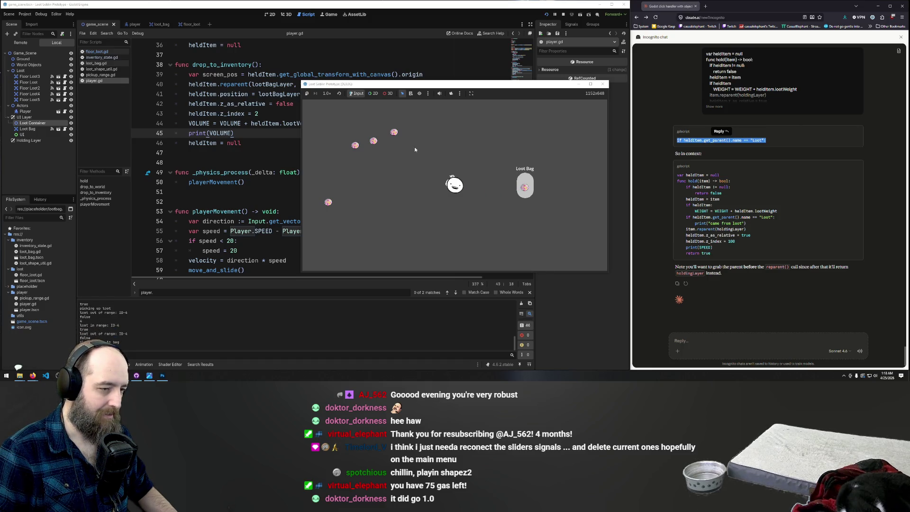
pyautogui.click(260, 127)
# Scroll player.gd up to the variables and back down to the hold() function
pyautogui.scroll(5, 296, 156)
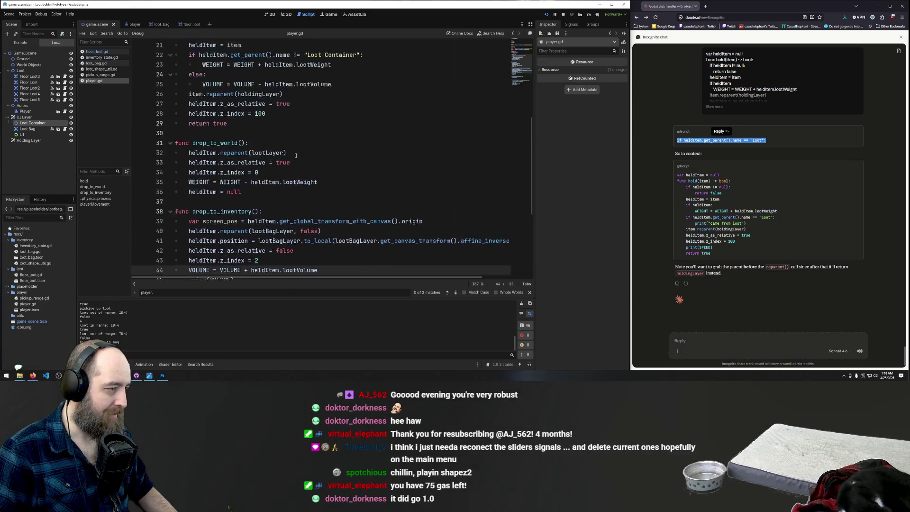
pyautogui.scroll(7, 296, 156)
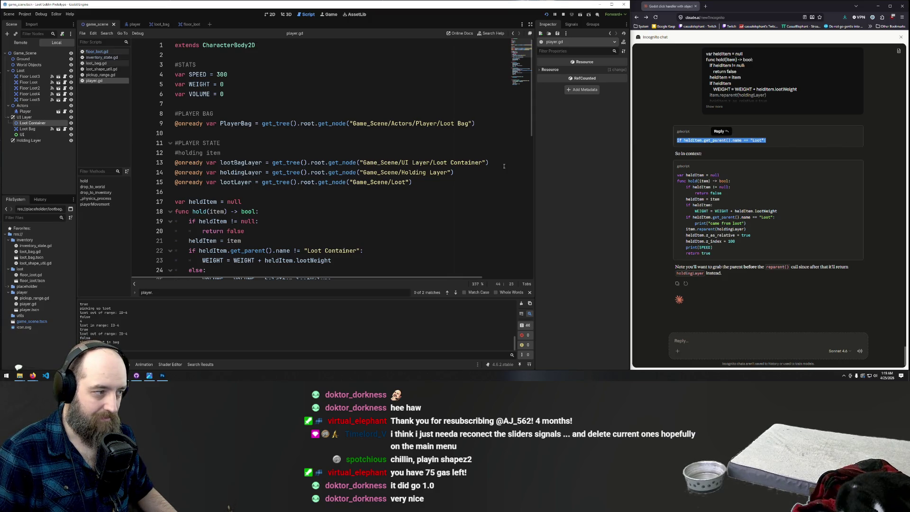
pyautogui.scroll(-1, 288, 189)
pyautogui.click(303, 191)
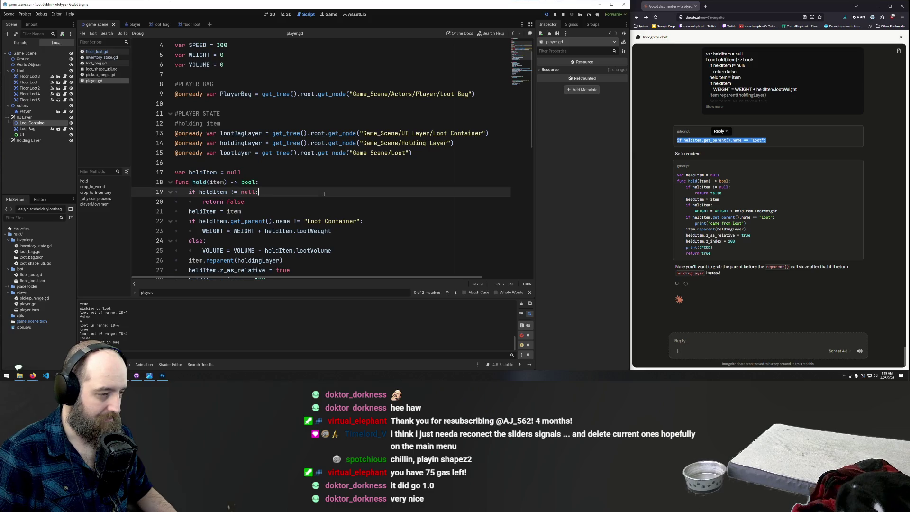
pyautogui.scroll(-1, 326, 192)
pyautogui.scroll(-3, 326, 192)
pyautogui.scroll(6, 325, 191)
# Run the game, walk up-left and carry a loot item over the Loot Bag
pyautogui.press('F5')
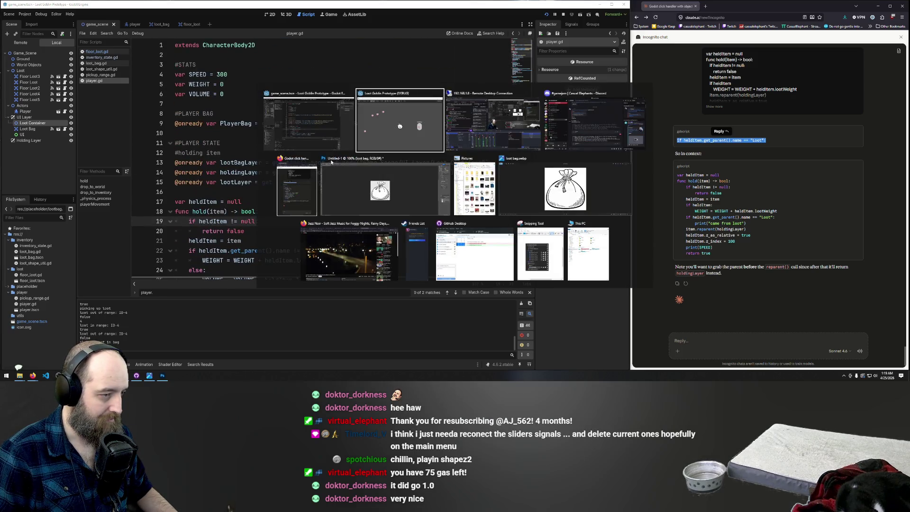
pyautogui.press('a')
pyautogui.press('w')
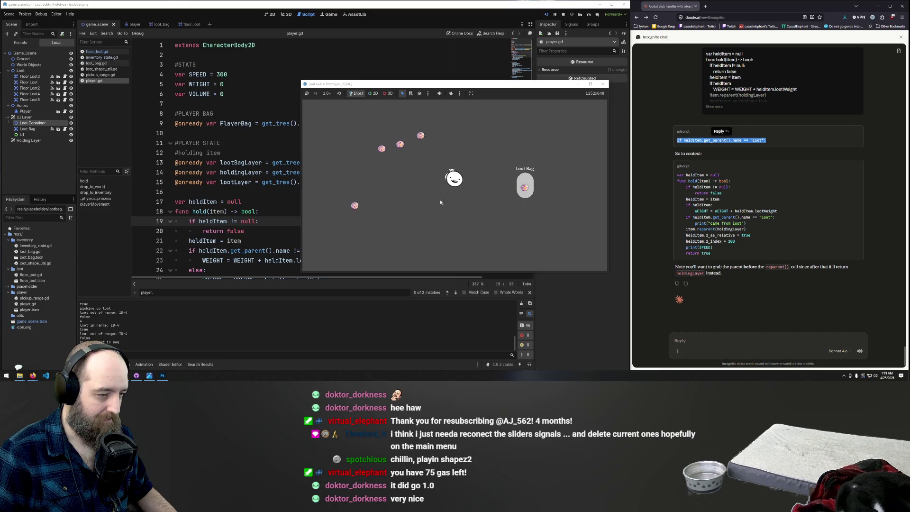
pyautogui.press('w')
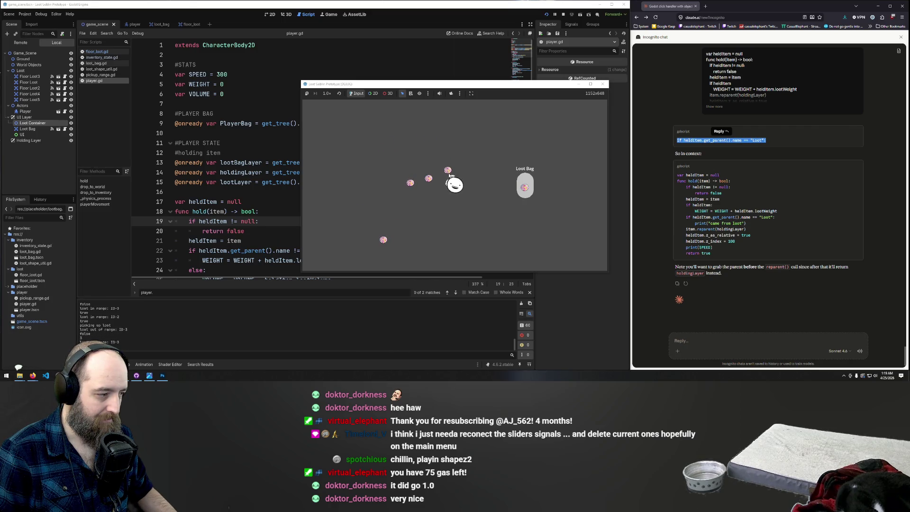
pyautogui.moveTo(448, 169)
pyautogui.mouseDown()
pyautogui.moveTo(534, 211)
pyautogui.moveTo(512, 182)
pyautogui.moveTo(471, 192)
pyautogui.moveTo(525, 187)
pyautogui.mouseUp()
# Walk the character around, drop nearby floor loot into the Loot Bag, then close the game
pyautogui.press('a')
pyautogui.press('a')
pyautogui.press('s')
pyautogui.press('s')
pyautogui.press('d')
pyautogui.press('w')
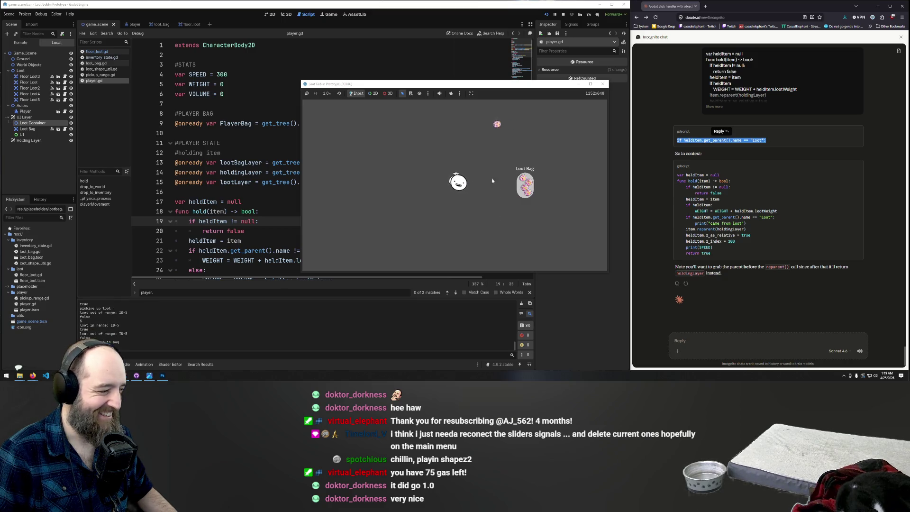
pyautogui.press('d')
pyautogui.press('w')
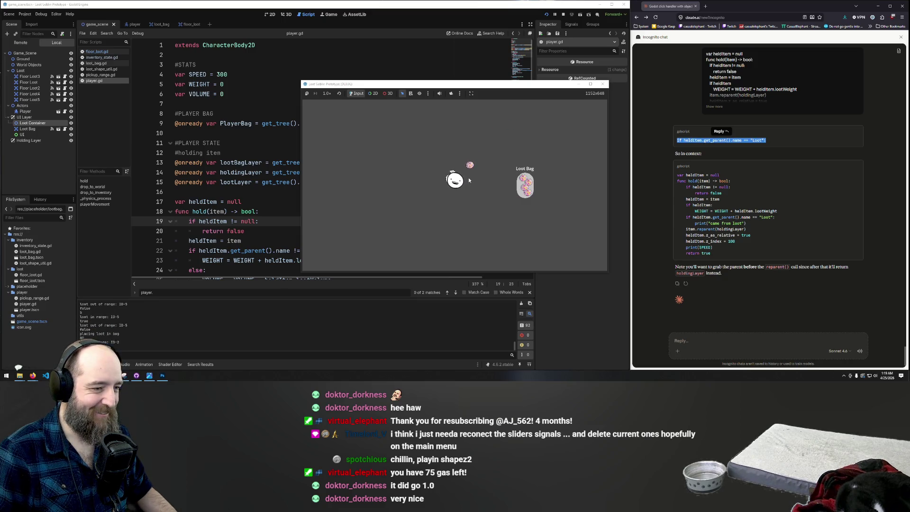
pyautogui.moveTo(469, 179); pyautogui.dragTo(525, 187)
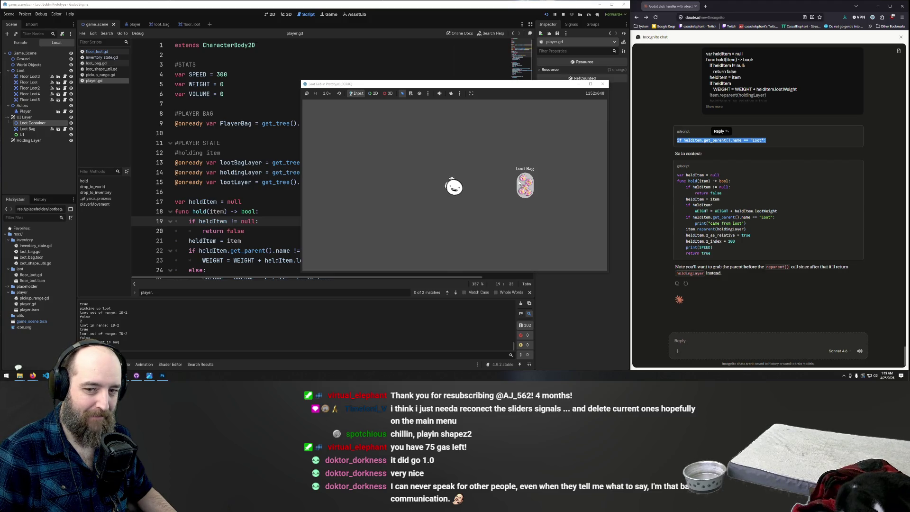
pyautogui.press('d')
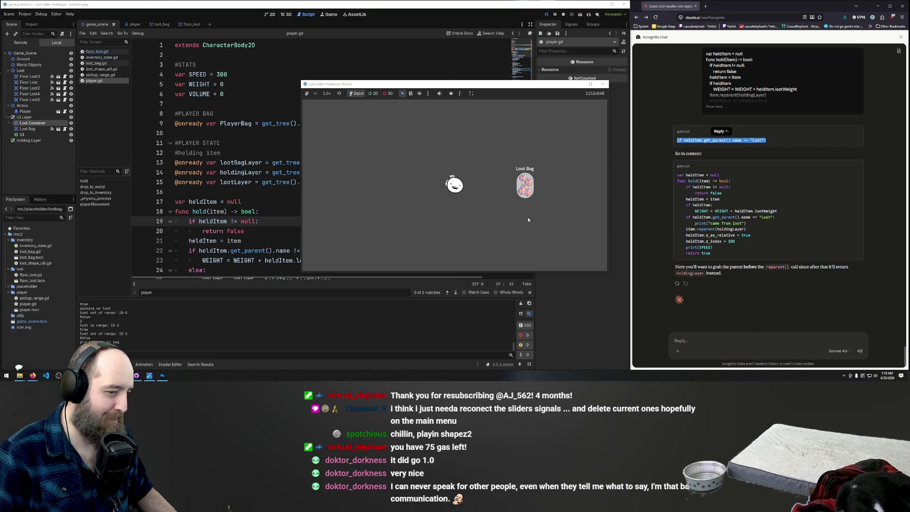
pyautogui.click(601, 86)
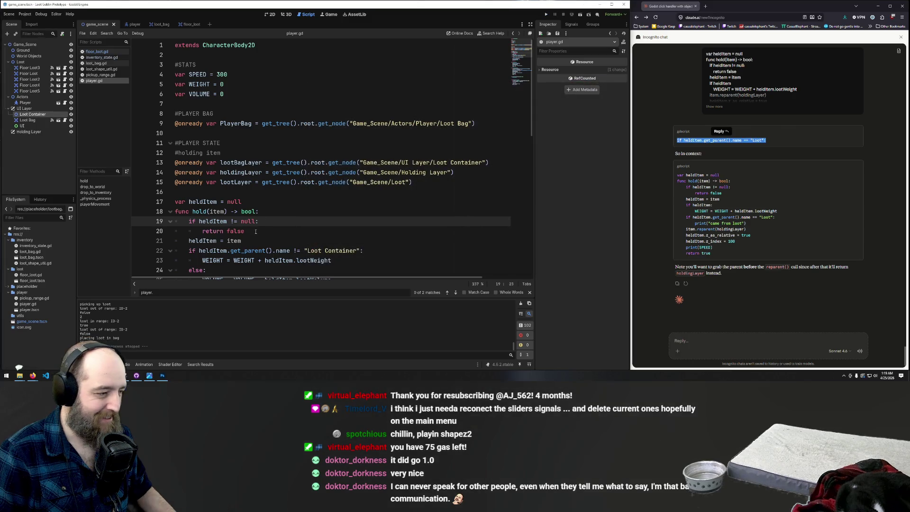
pyautogui.scroll(-5, 264, 219)
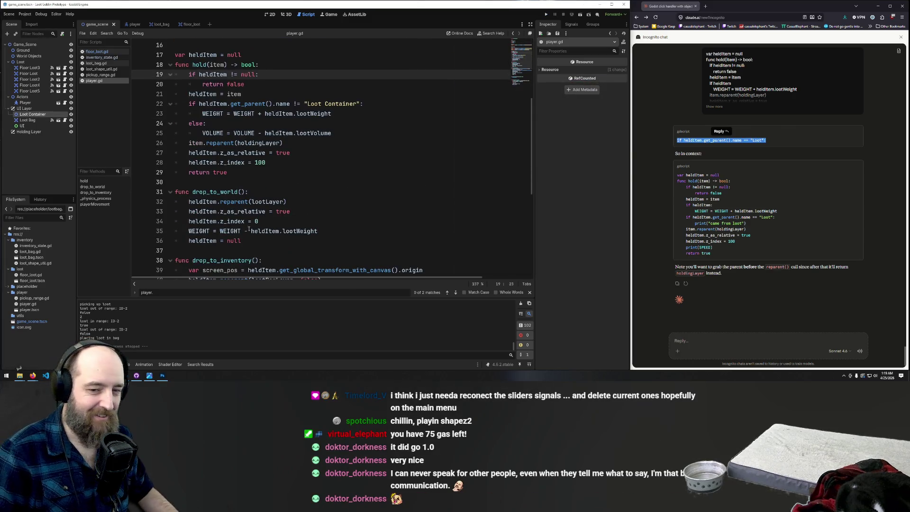
pyautogui.scroll(-7, 264, 219)
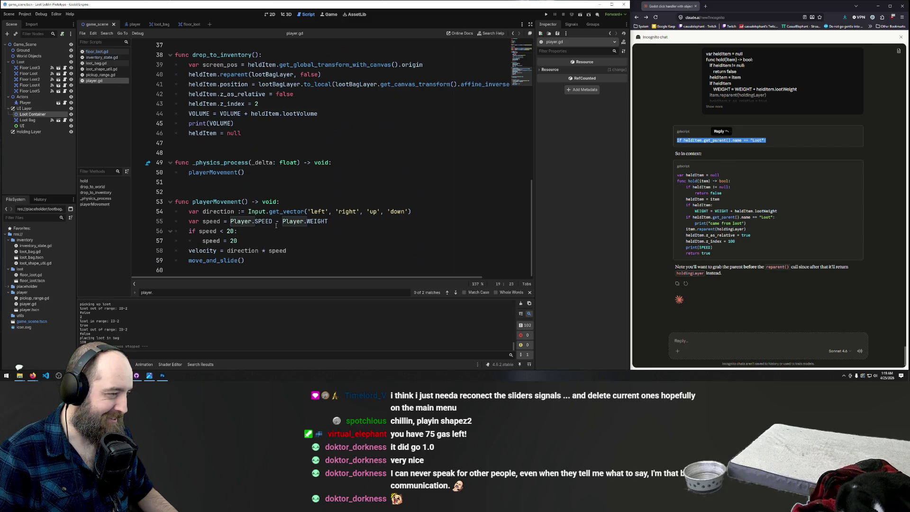
pyautogui.scroll(1, 274, 219)
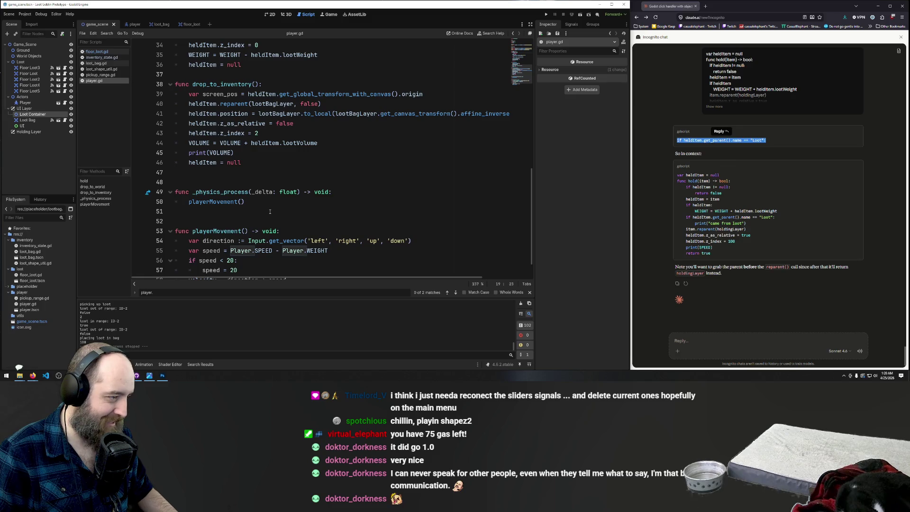
pyautogui.click(251, 153)
pyautogui.scroll(3, 273, 150)
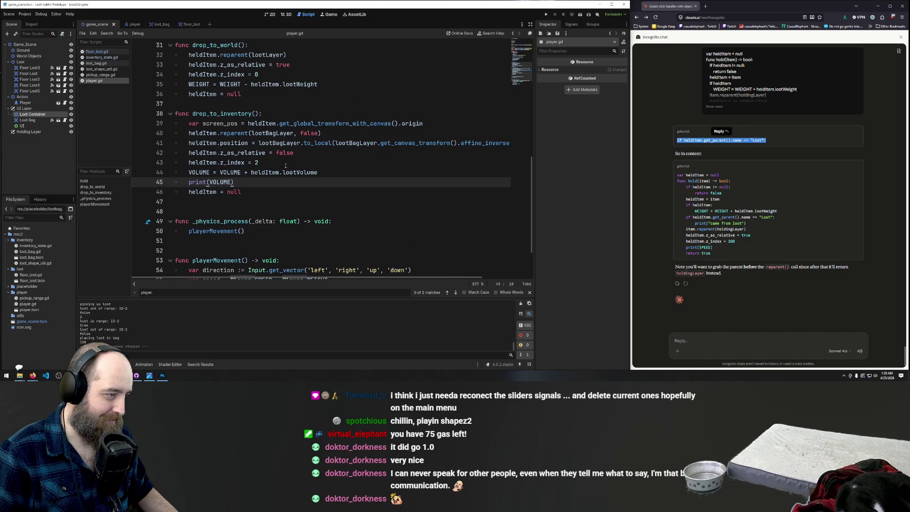
pyautogui.scroll(7, 285, 165)
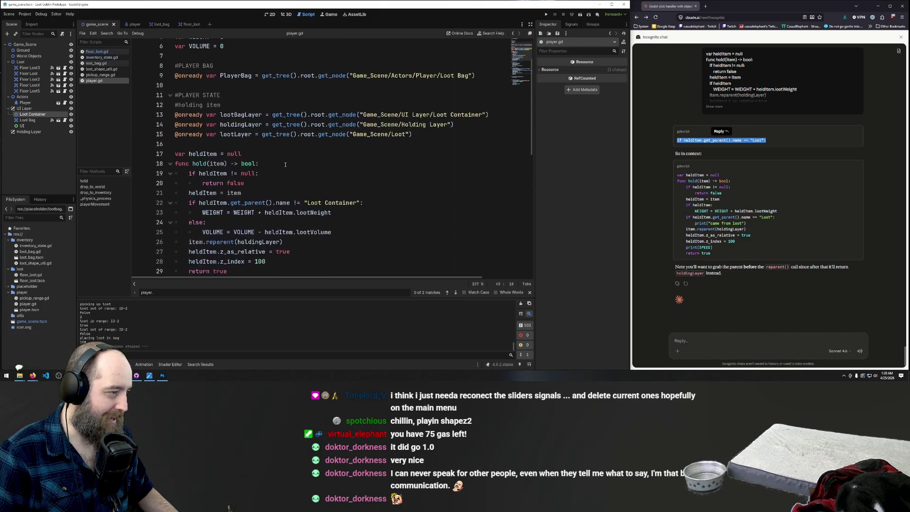
pyautogui.scroll(1, 305, 171)
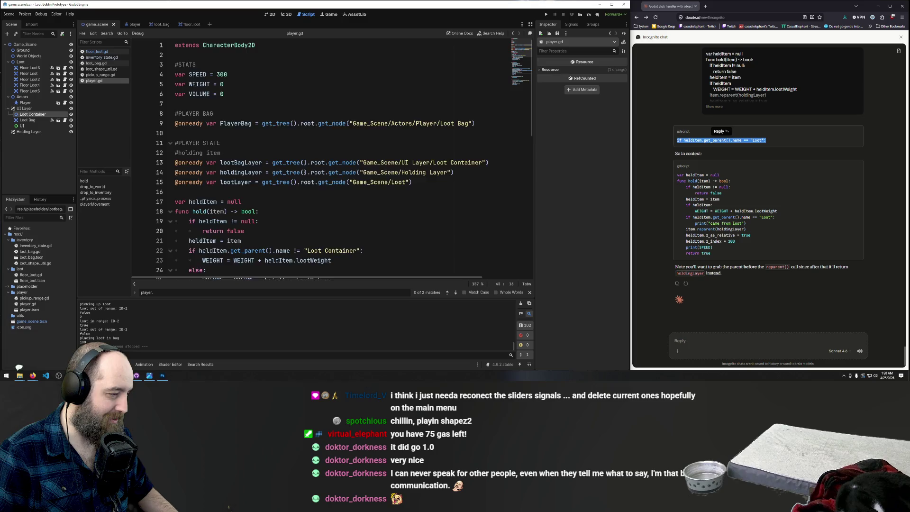
pyautogui.scroll(-12, 305, 172)
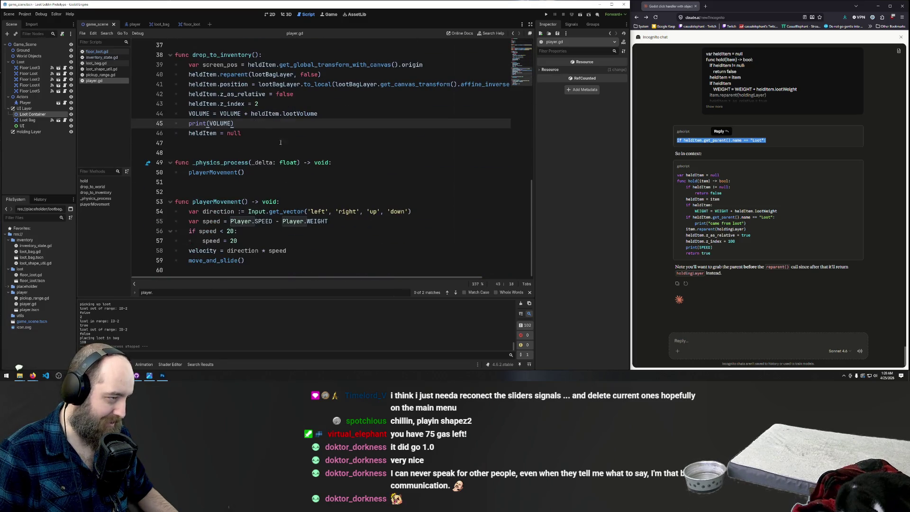
pyautogui.click(339, 111)
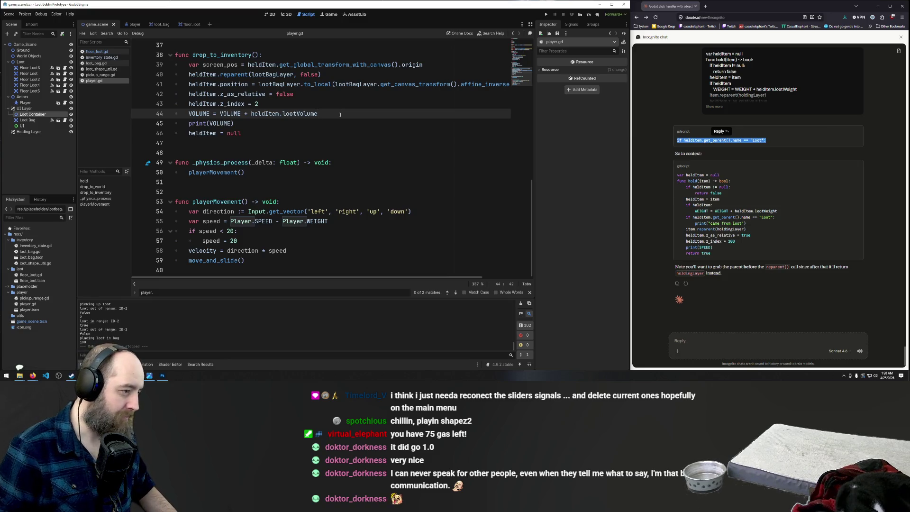
pyautogui.click(205, 268)
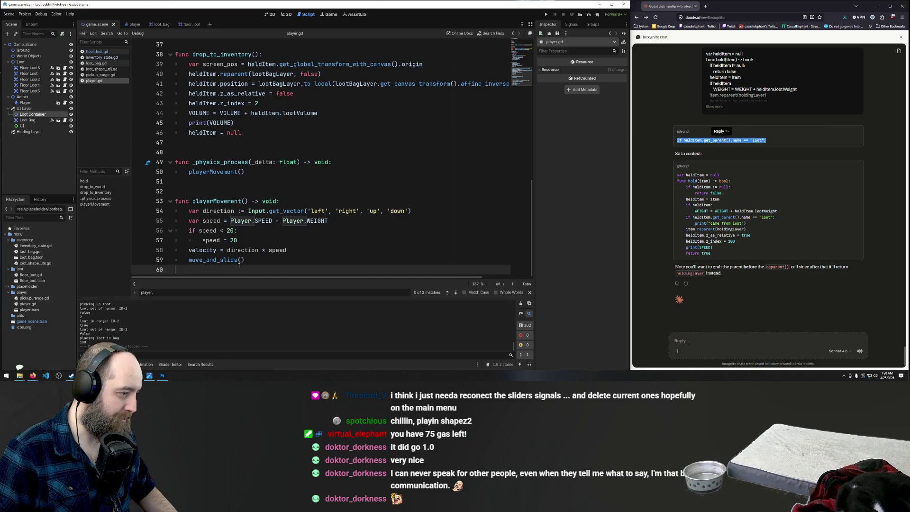
pyautogui.scroll(8, 321, 243)
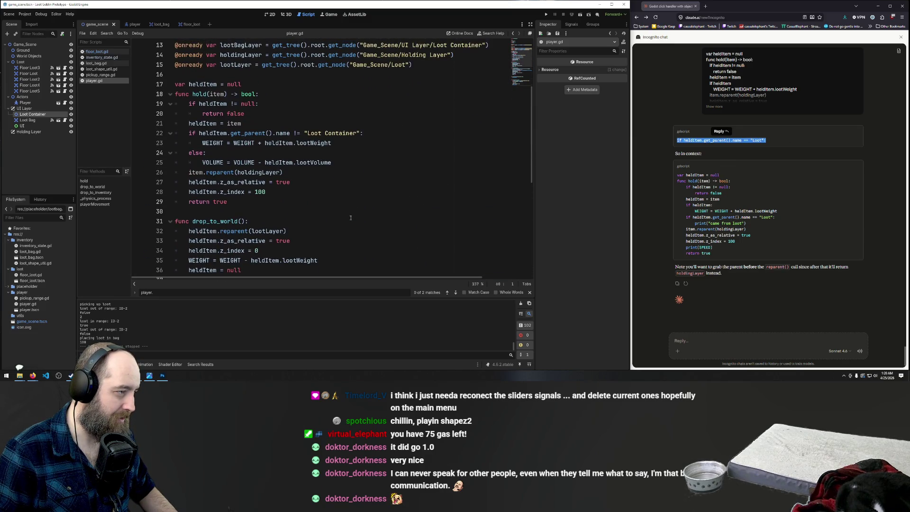
pyautogui.scroll(-6, 351, 218)
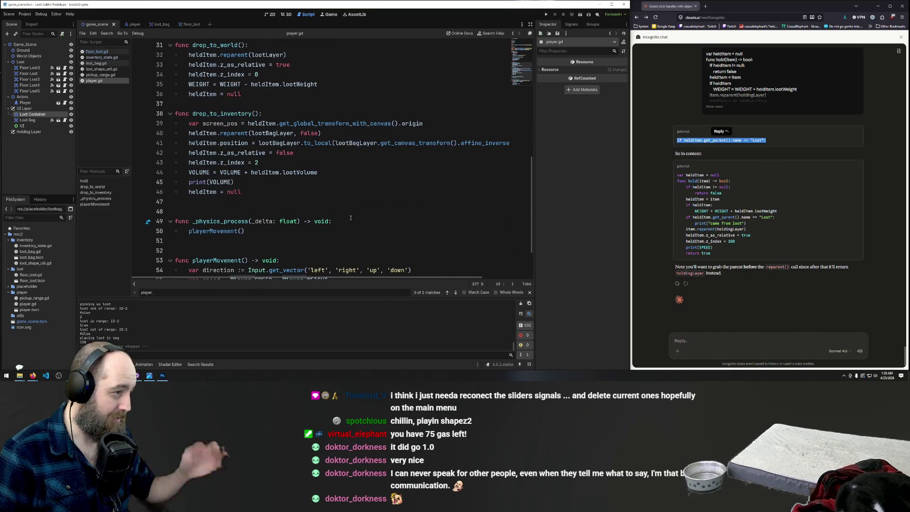
pyautogui.scroll(-2, 246, 190)
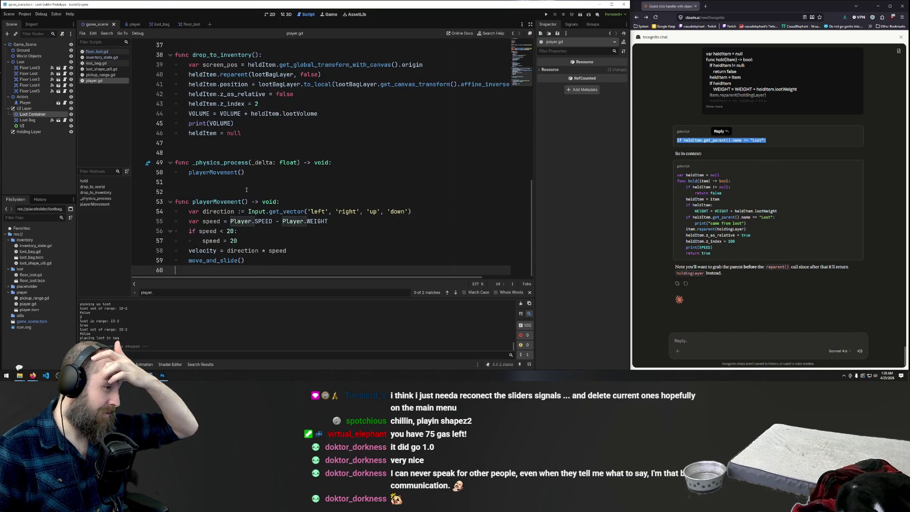
pyautogui.scroll(6, 246, 189)
pyautogui.scroll(-5, 248, 190)
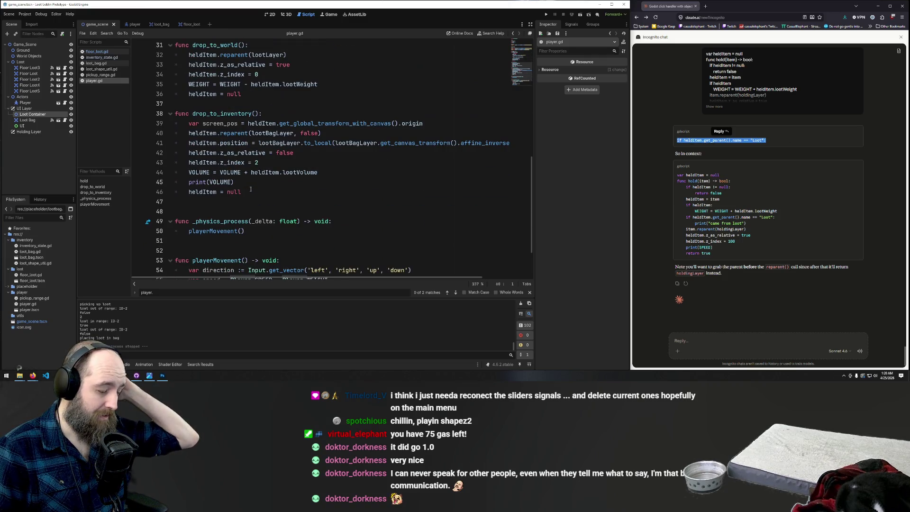
pyautogui.scroll(7, 250, 189)
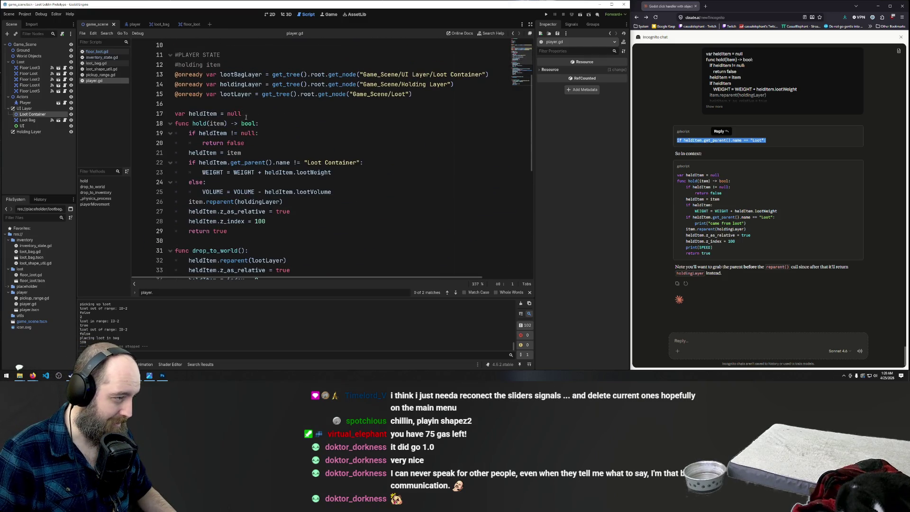
# Insert func lootBagSize(): with a pass body above the heldItem declaration, removing a stray '-'
pyautogui.click(256, 103)
pyautogui.press('Return')
pyautogui.press('Return')
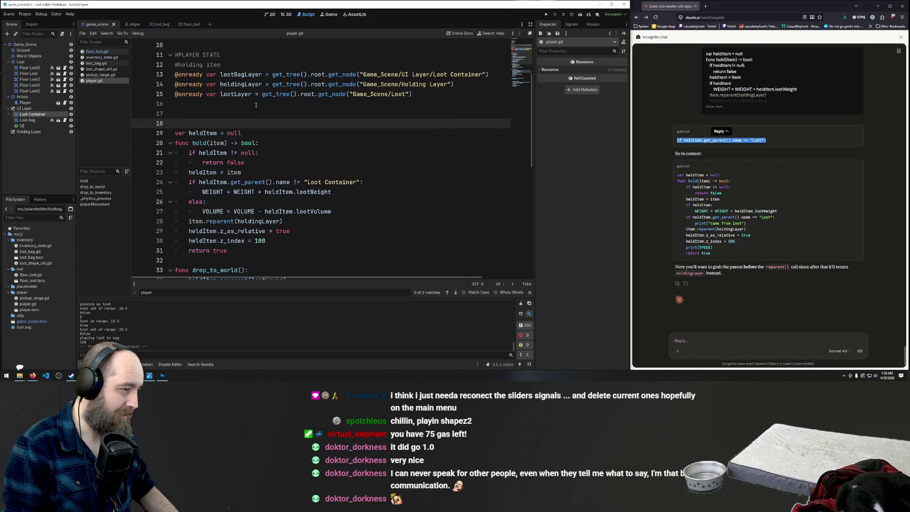
pyautogui.press('Up')
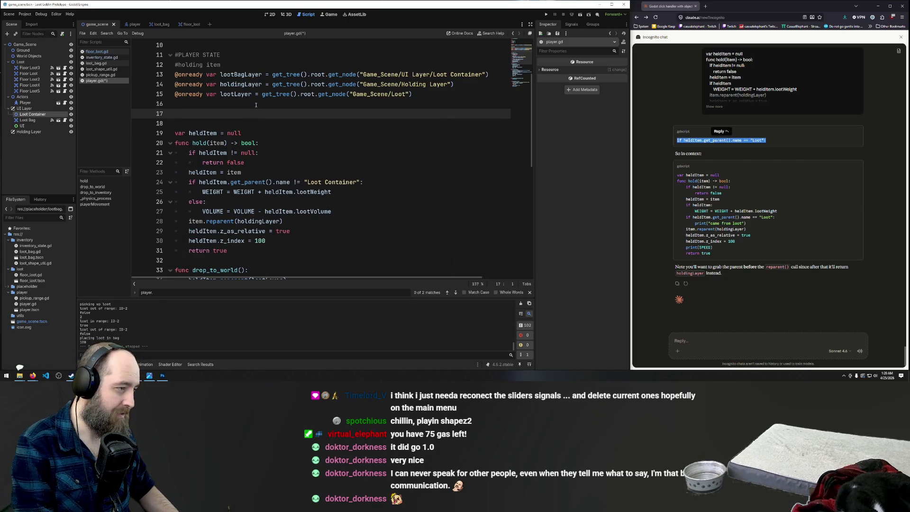
pyautogui.write('func ')
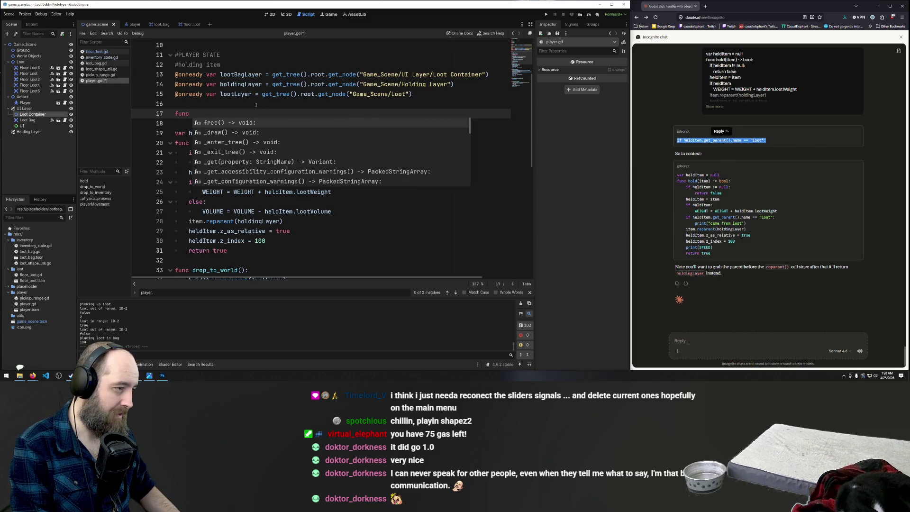
pyautogui.write('lootBa')
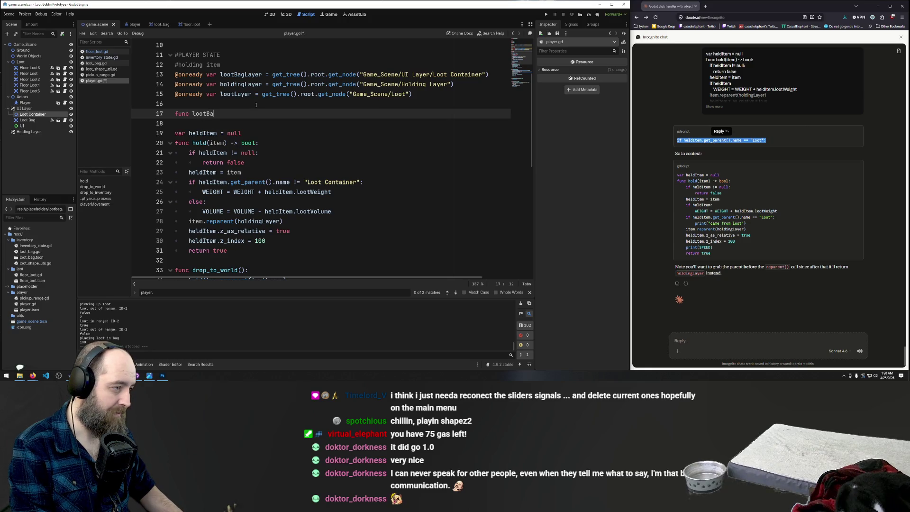
pyautogui.write('G')
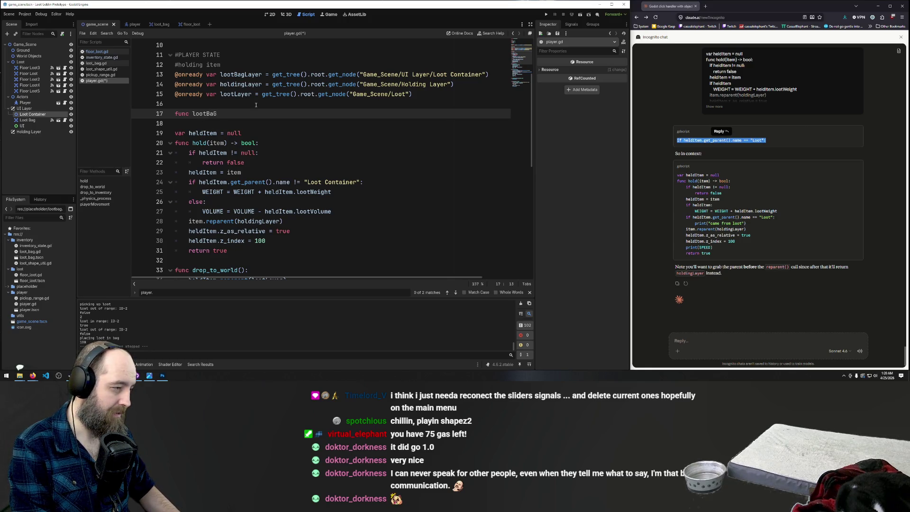
pyautogui.press('BackSpace')
pyautogui.write('gSize(')
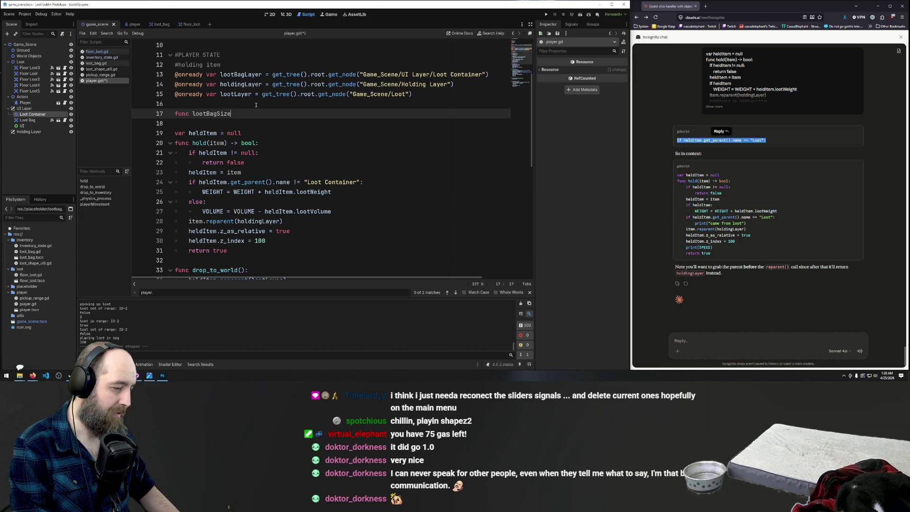
pyautogui.write(')')
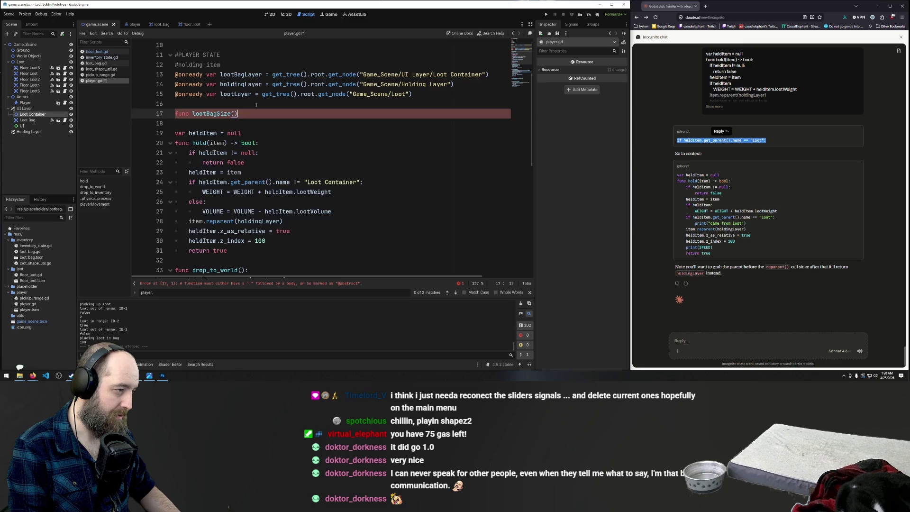
pyautogui.press('Return')
pyautogui.write('pass')
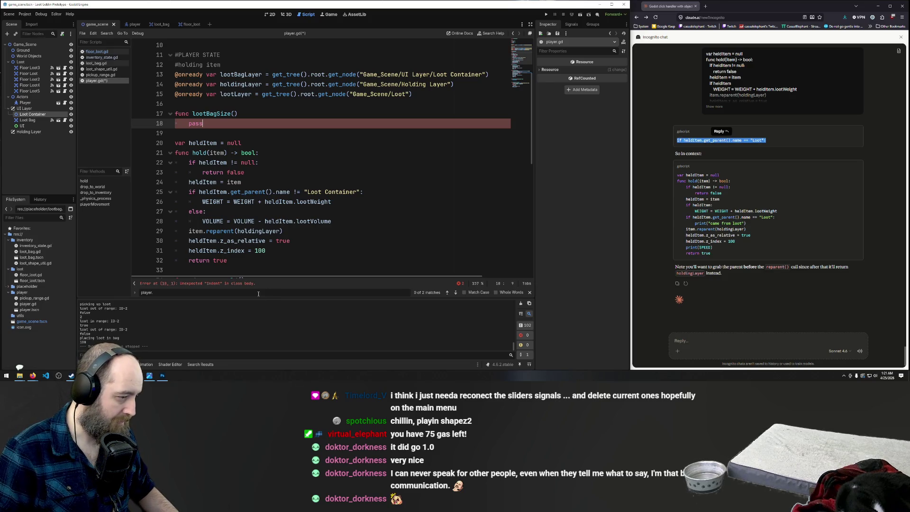
pyautogui.click(265, 114)
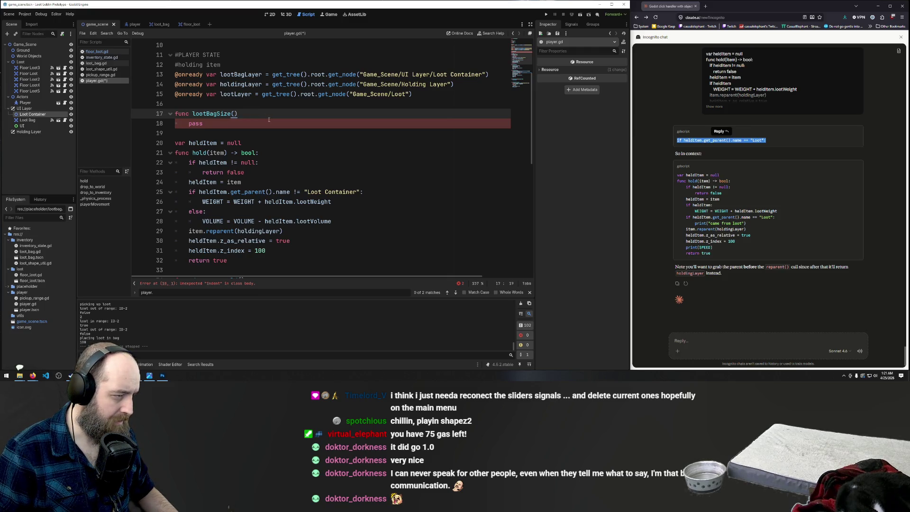
pyautogui.write(' ->')
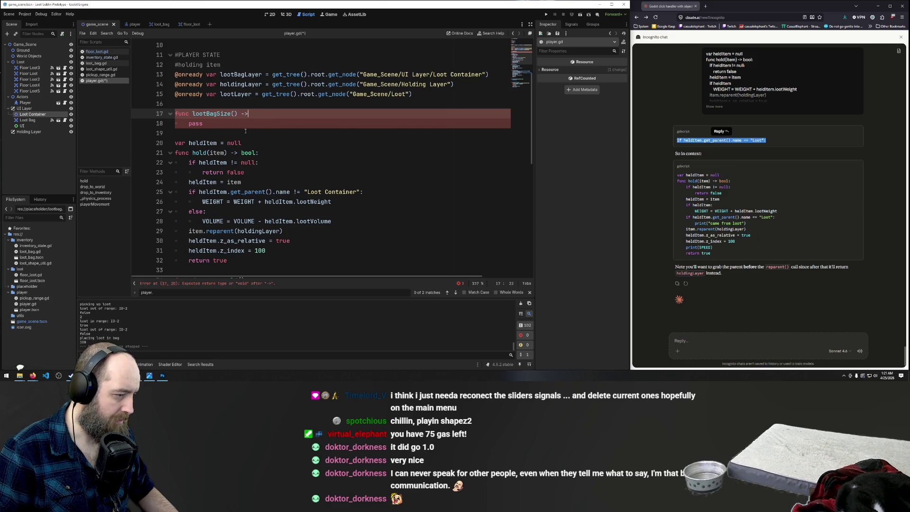
pyautogui.press('BackSpace')
pyautogui.press('BackSpace')
pyautogui.press('BackSpace')
pyautogui.write(':')
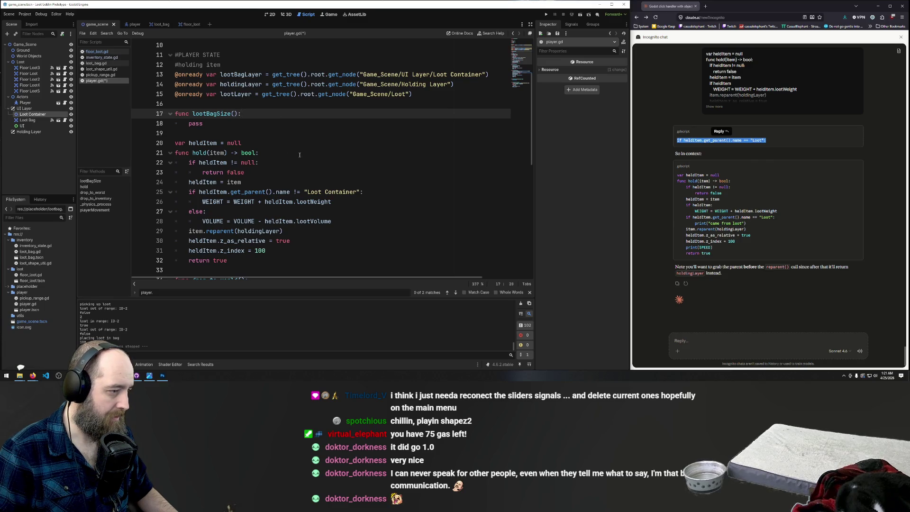
# Rename the function lootBagSize to updateLootBagSize
pyautogui.click(254, 122)
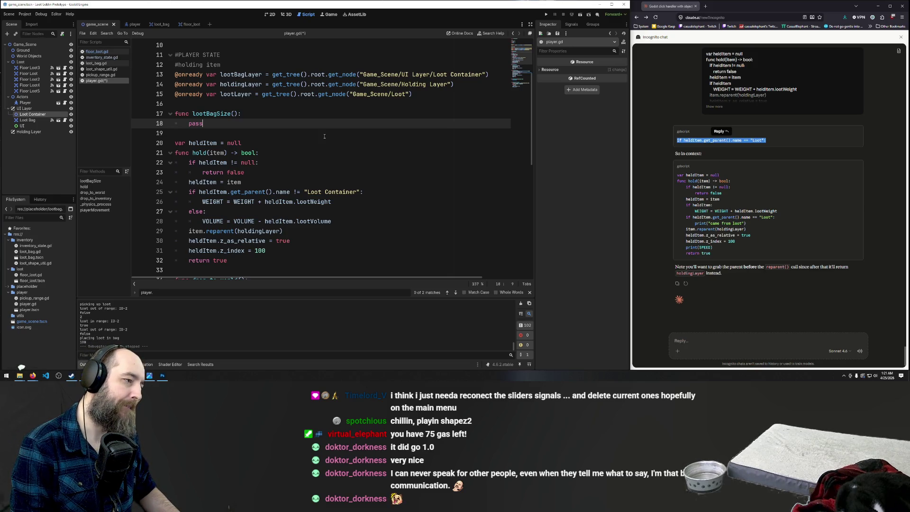
pyautogui.click(193, 114)
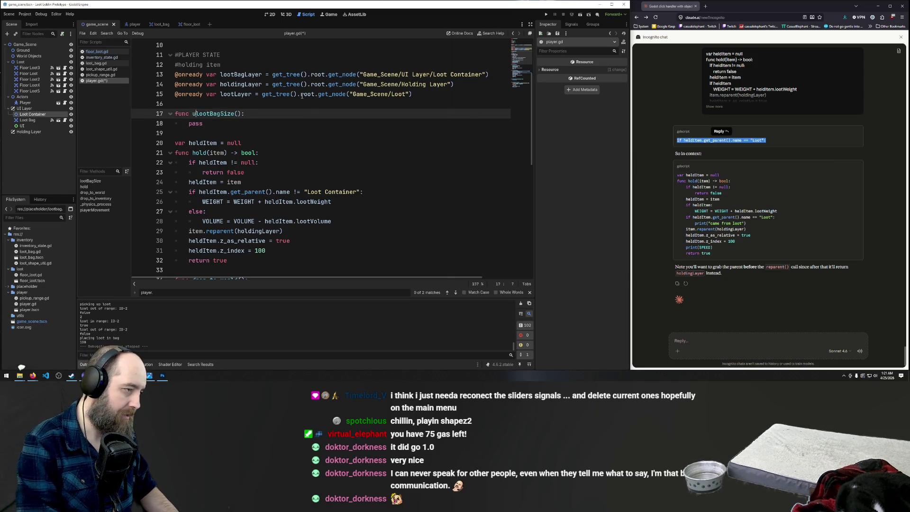
pyautogui.write('update')
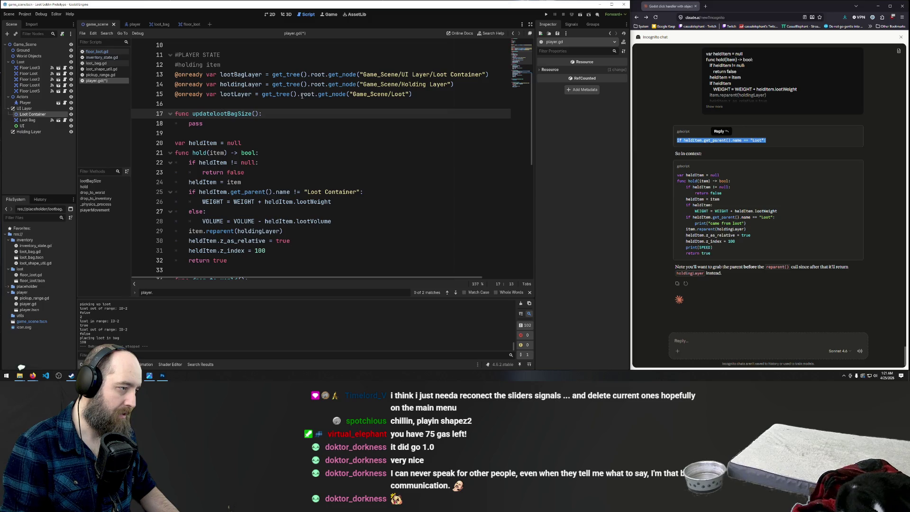
pyautogui.press('Right')
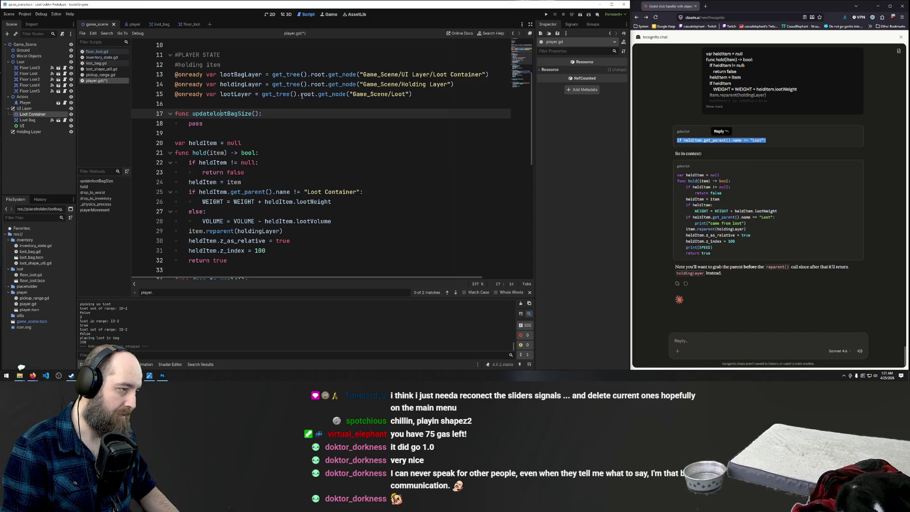
pyautogui.press('BackSpace')
pyautogui.write('L')
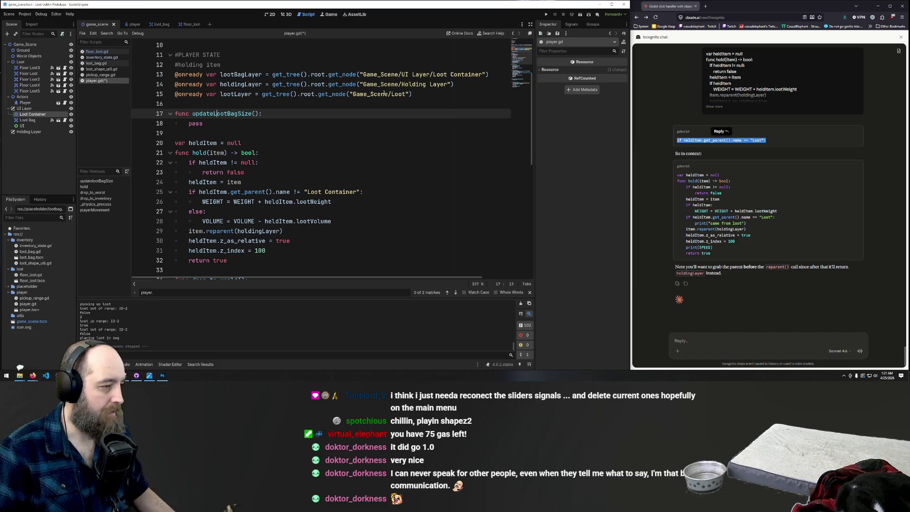
pyautogui.click(222, 134)
pyautogui.doubleClick(223, 114)
# Delete the pass placeholder from the function body
pyautogui.click(215, 124)
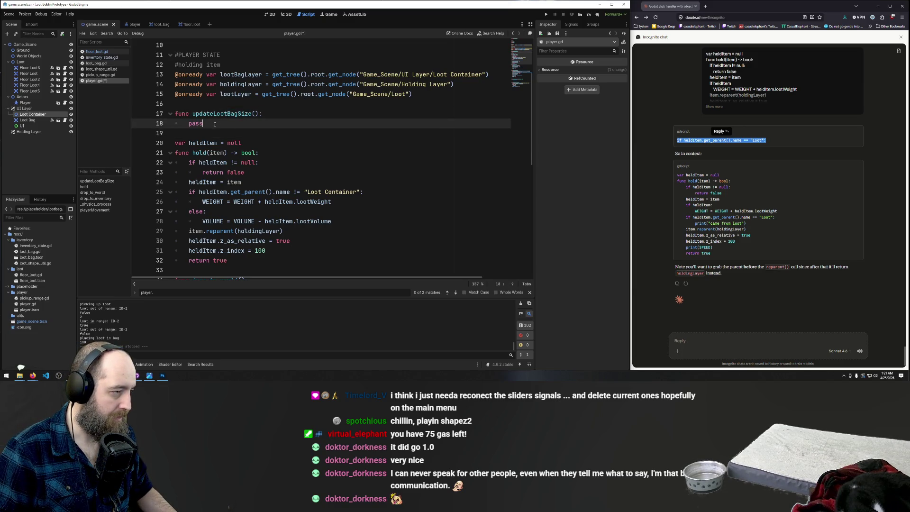
pyautogui.doubleClick(195, 124)
pyautogui.press('BackSpace')
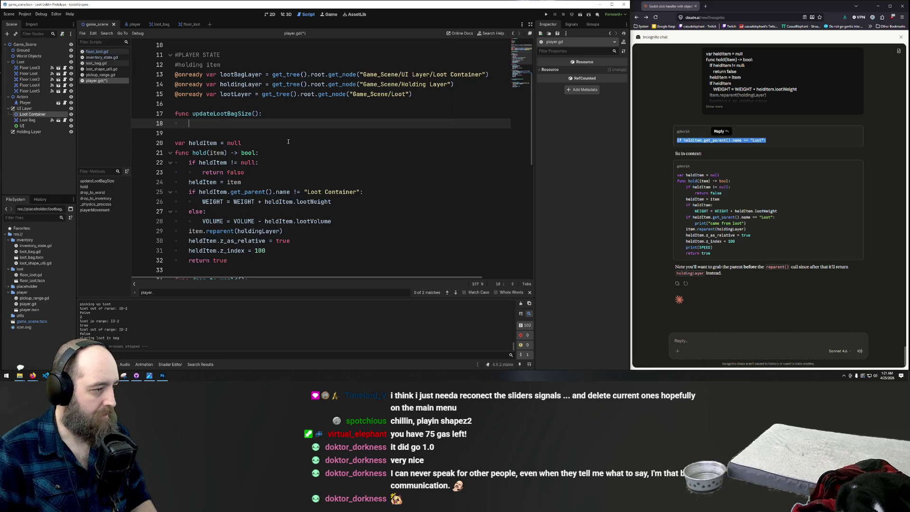
pyautogui.scroll(3, 289, 141)
# Start line 18 with $"Loot Bag".scale = using the node path autocomplete
pyautogui.scroll(-2, 304, 141)
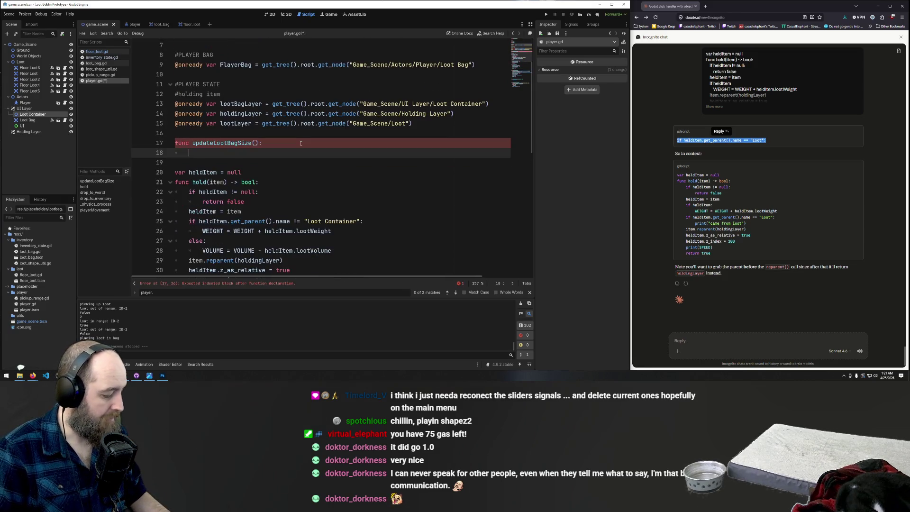
pyautogui.write('$')
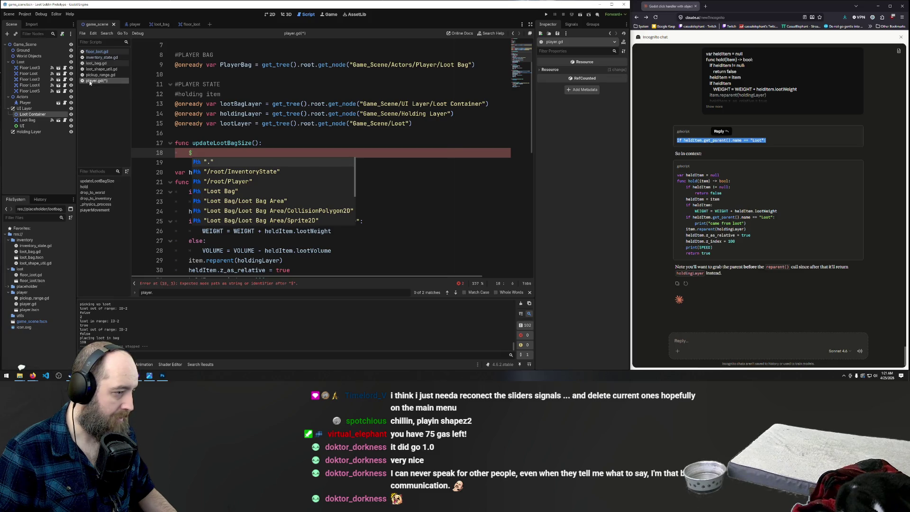
pyautogui.click(215, 192)
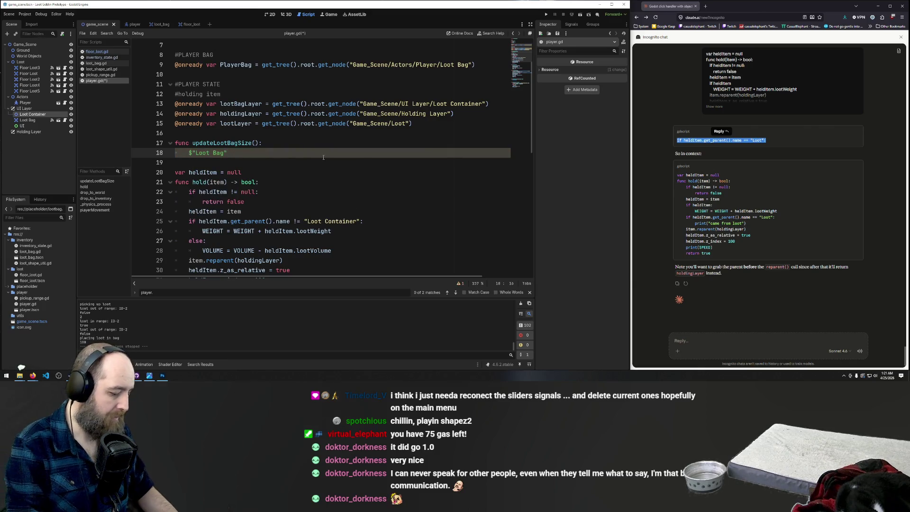
pyautogui.write(',s')
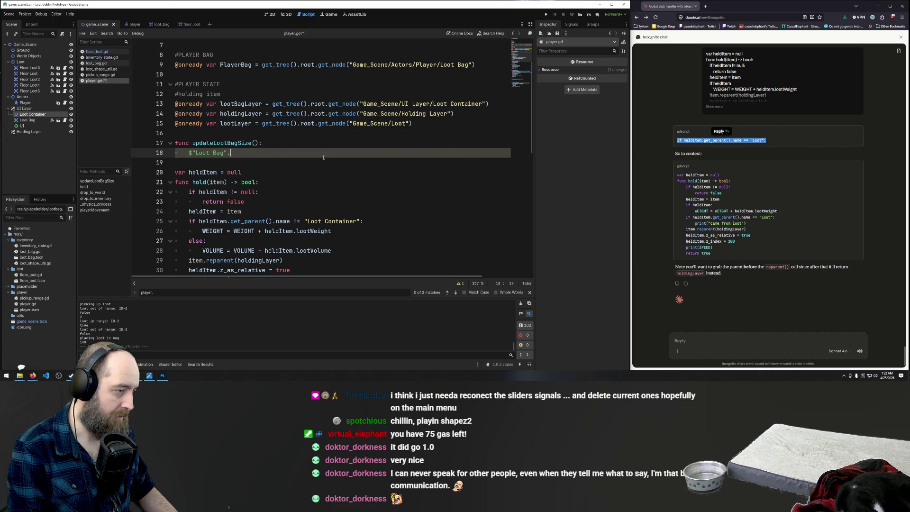
pyautogui.write('scale')
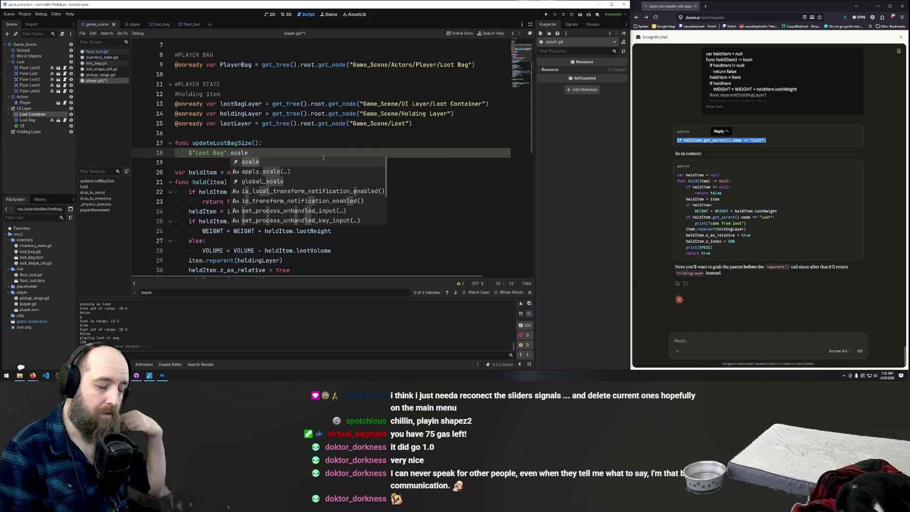
pyautogui.scroll(2, 327, 142)
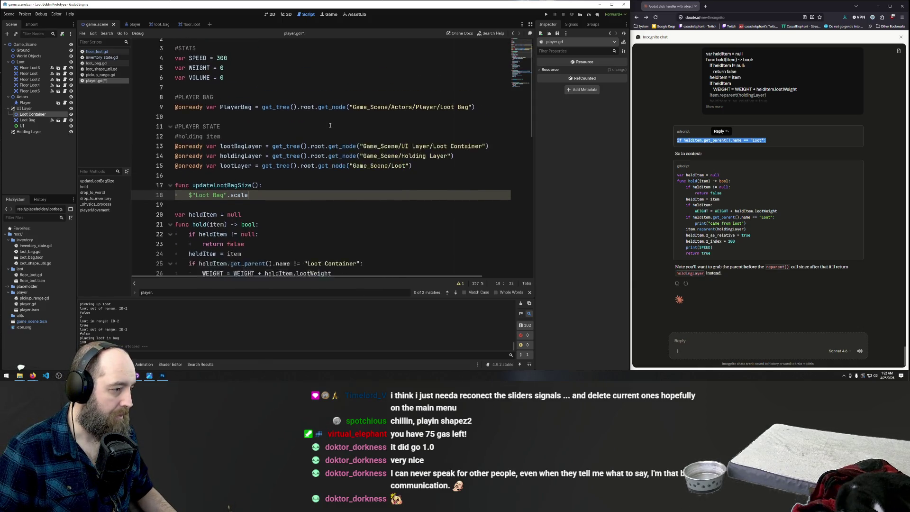
pyautogui.scroll(-1, 330, 125)
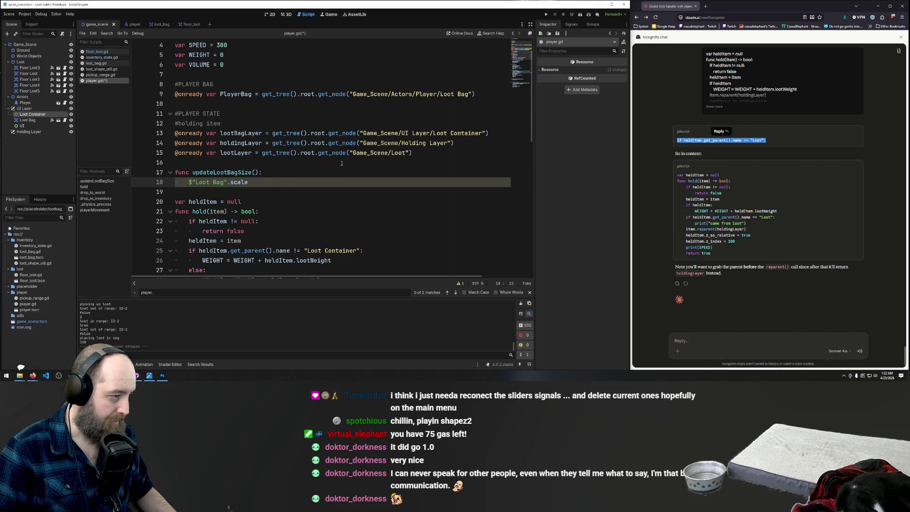
pyautogui.write(' =')
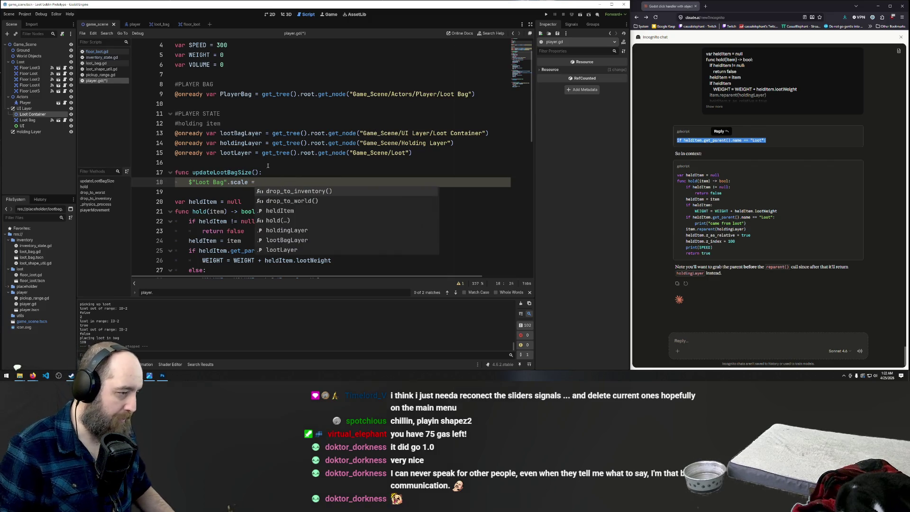
# Copy $"Loot Bag".scale after the equals sign and add a plus sign
pyautogui.moveTo(259, 182); pyautogui.dragTo(189, 185)
pyautogui.hotkey('ctrl', 'c')
pyautogui.click(387, 183)
pyautogui.hotkey('ctrl', 'v')
pyautogui.press('BackSpace')
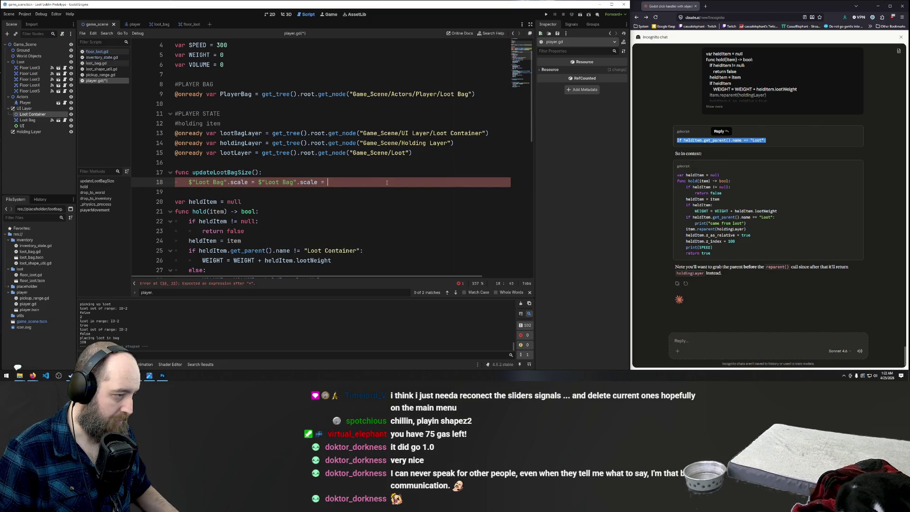
pyautogui.write('+ 1')
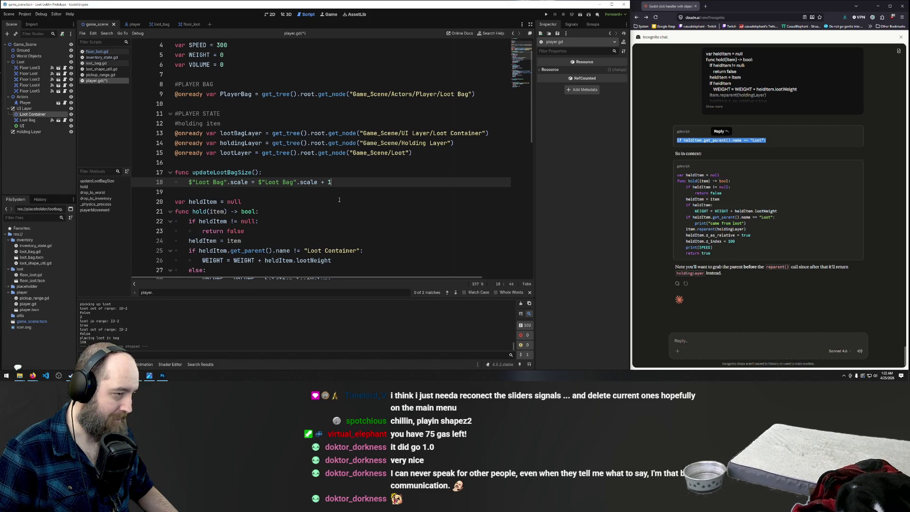
# Append VOLUME to the scale line, save player.gd, and select the assignment line
pyautogui.scroll(1, 339, 200)
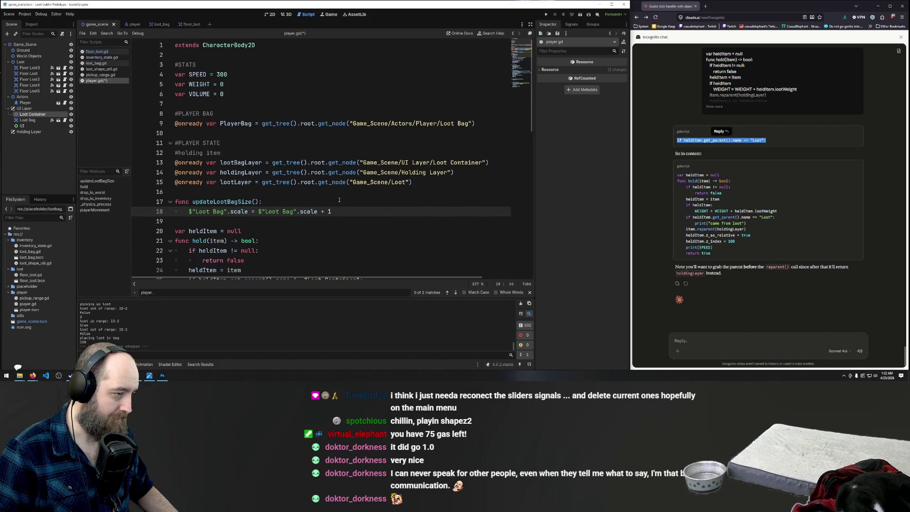
pyautogui.doubleClick(201, 94)
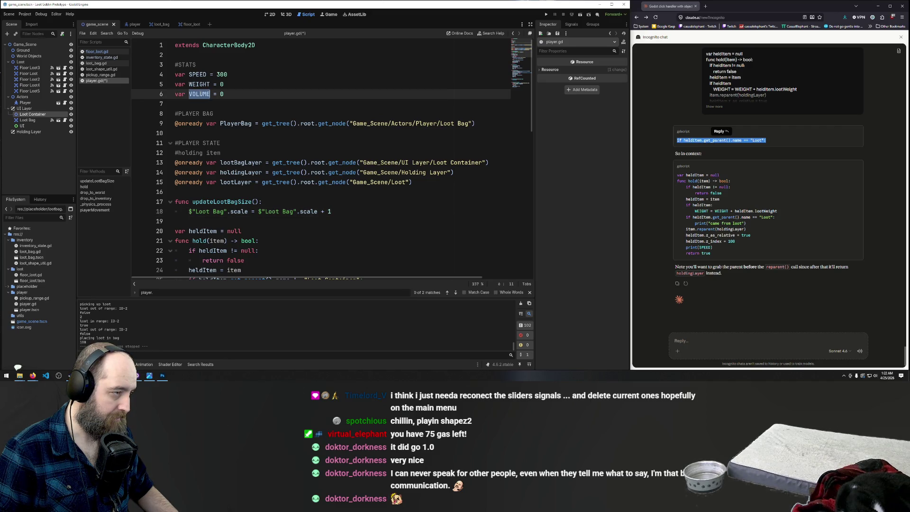
pyautogui.click(337, 211)
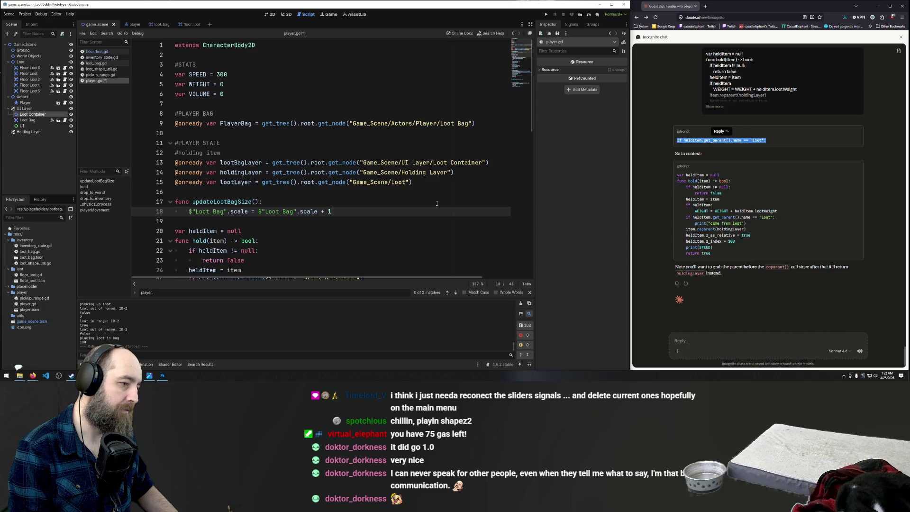
pyautogui.write('VOLUME')
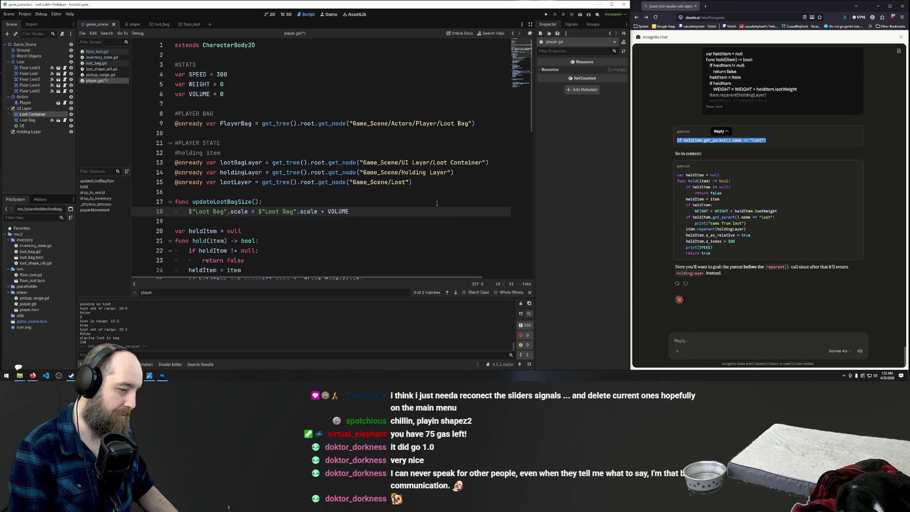
pyautogui.click(313, 229)
pyautogui.click(359, 213)
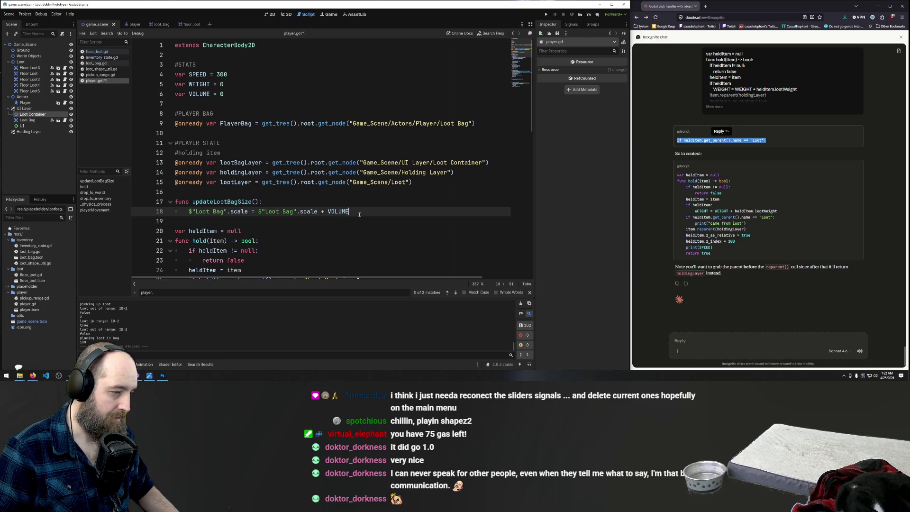
pyautogui.hotkey('ctrl', 's')
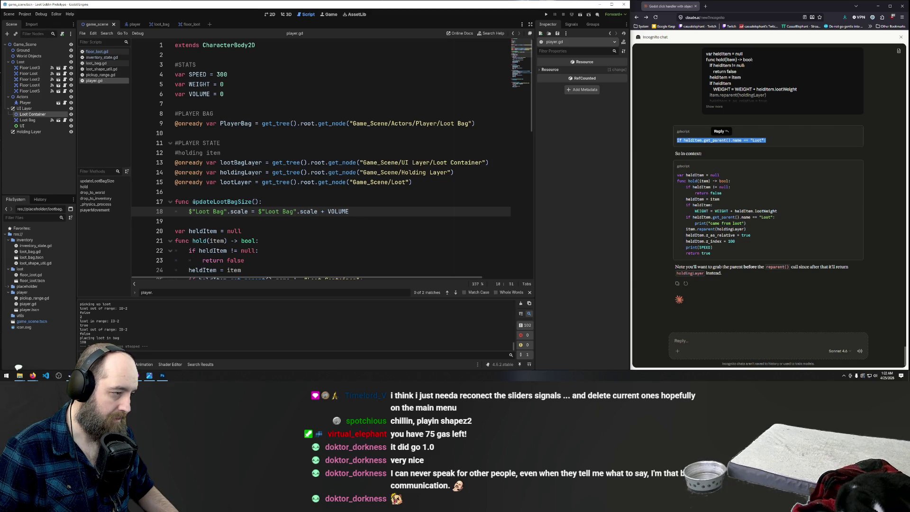
pyautogui.moveTo(352, 210); pyautogui.dragTo(184, 211)
pyautogui.moveTo(263, 202); pyautogui.dragTo(174, 202)
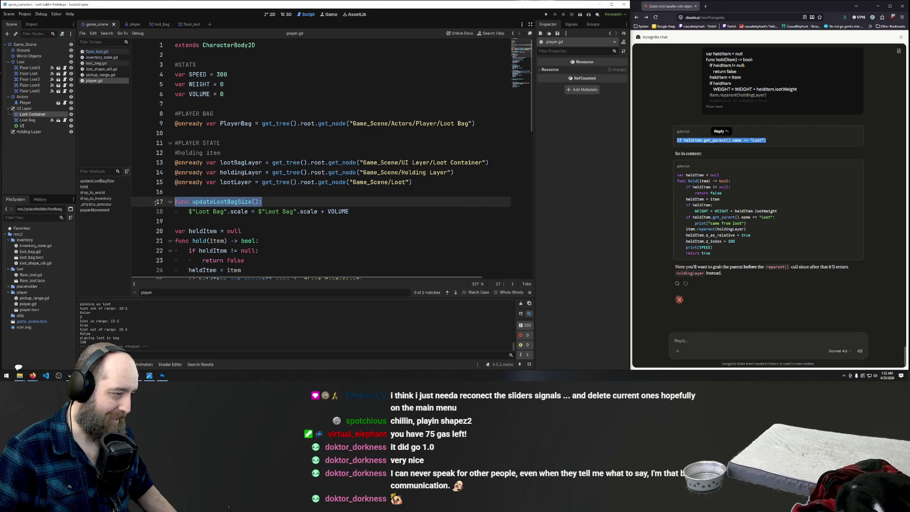
# Remove the updateLootBagSize header and paste the Loot Bag scaling line into hold()'s else branch
pyautogui.press('BackSpace')
pyautogui.scroll(-3, 323, 203)
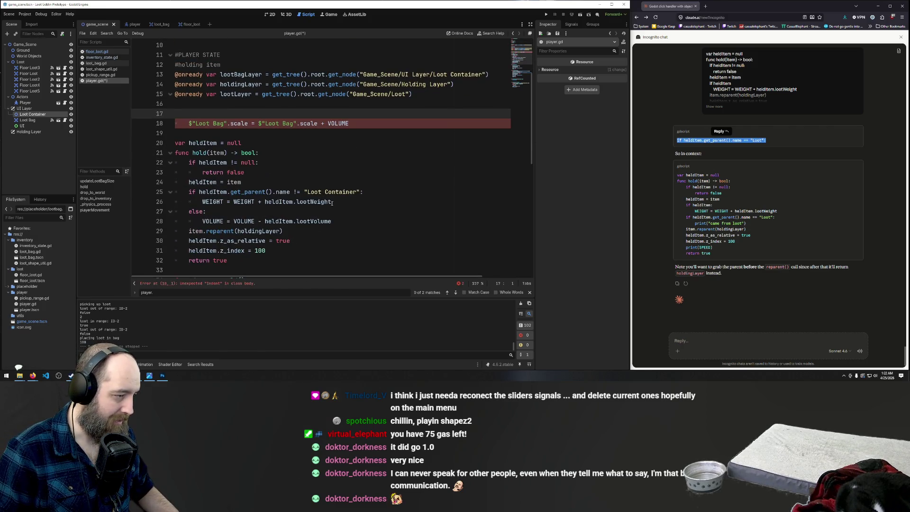
pyautogui.click(341, 221)
pyautogui.press('Return')
pyautogui.hotkey('ctrl', 'v')
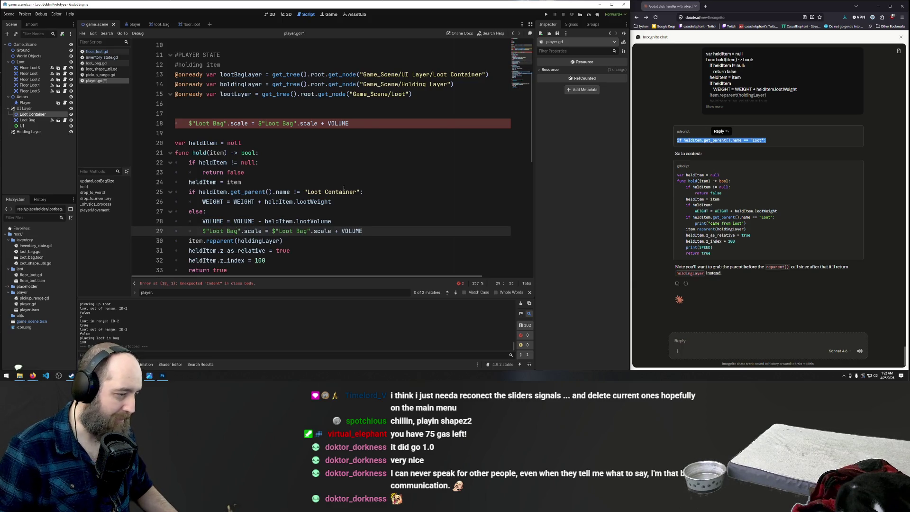
# Delete the leftover class-level Loot Bag scaling line
pyautogui.moveTo(363, 123); pyautogui.dragTo(175, 123)
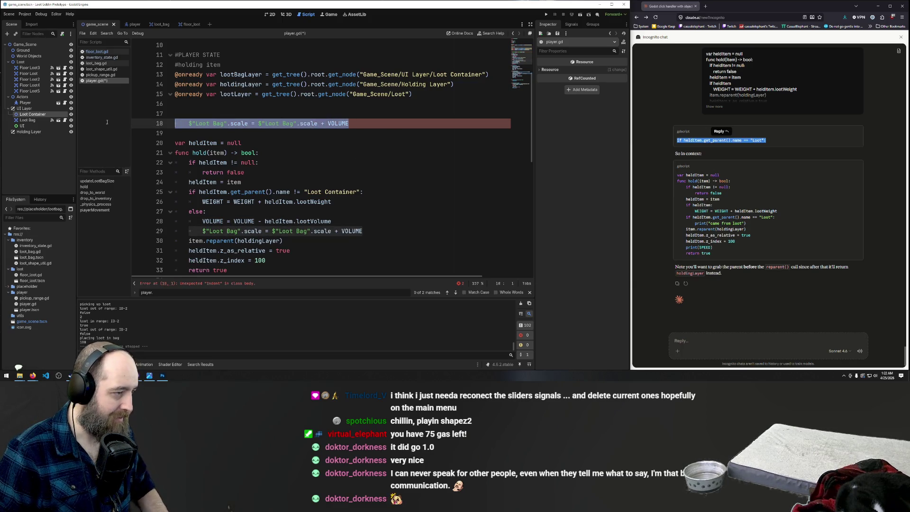
pyautogui.press('BackSpace')
pyautogui.press('BackSpace')
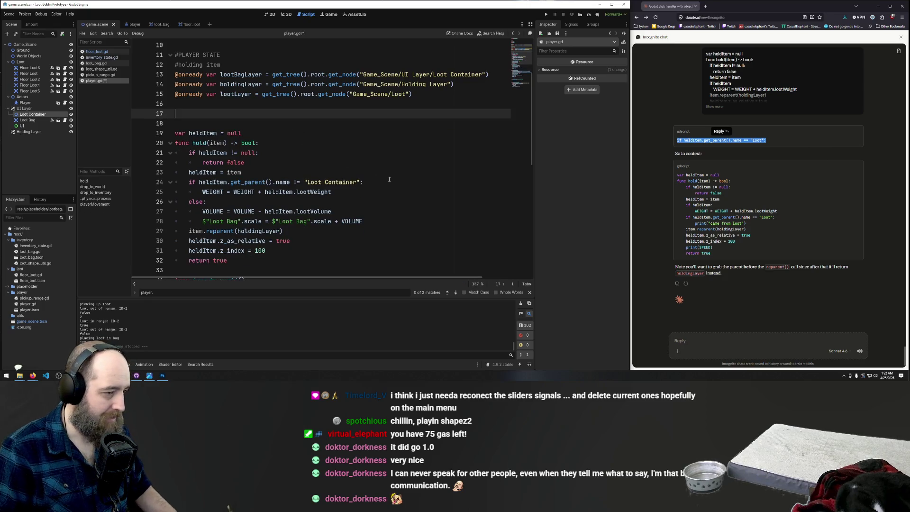
pyautogui.click(382, 137)
pyautogui.press('Up')
pyautogui.press('Up')
pyautogui.press('Up')
pyautogui.press('Down')
pyautogui.press('Down')
pyautogui.press('Down')
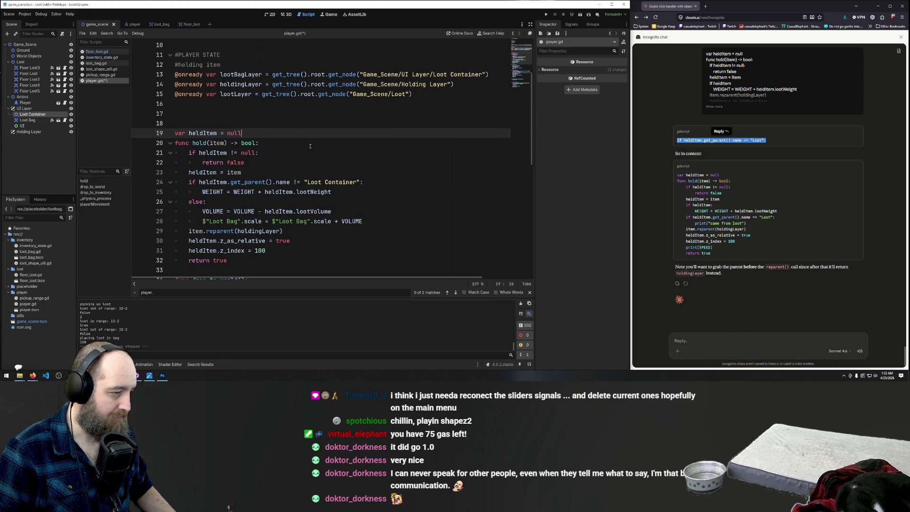
pyautogui.scroll(-1, 277, 174)
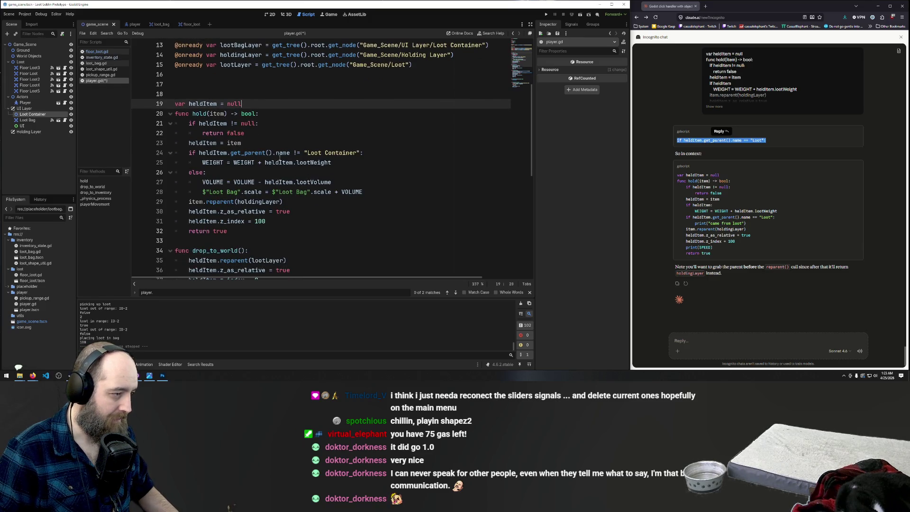
pyautogui.scroll(-6, 336, 199)
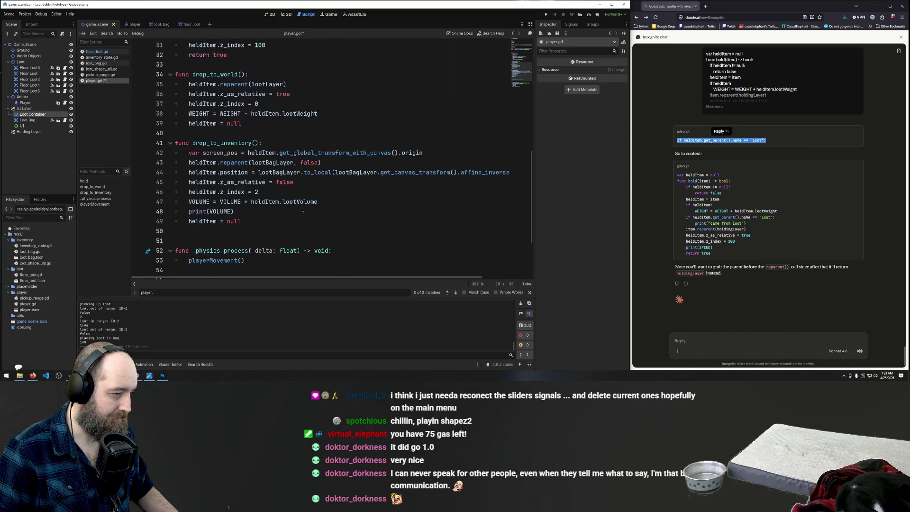
# Paste the Loot Bag scaling line into drop_to_inventory() and run the game with F5
pyautogui.click(335, 199)
pyautogui.press('Return')
pyautogui.hotkey('ctrl', 'v')
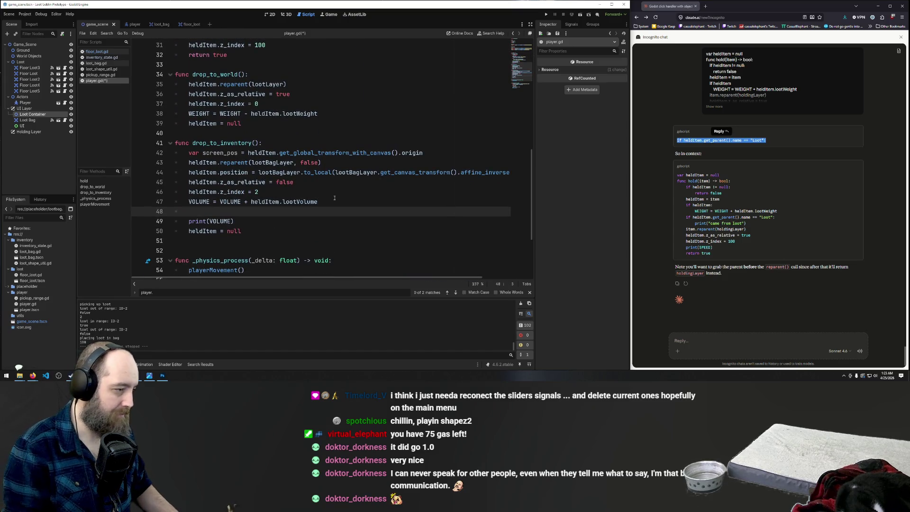
pyautogui.write('VOLUME')
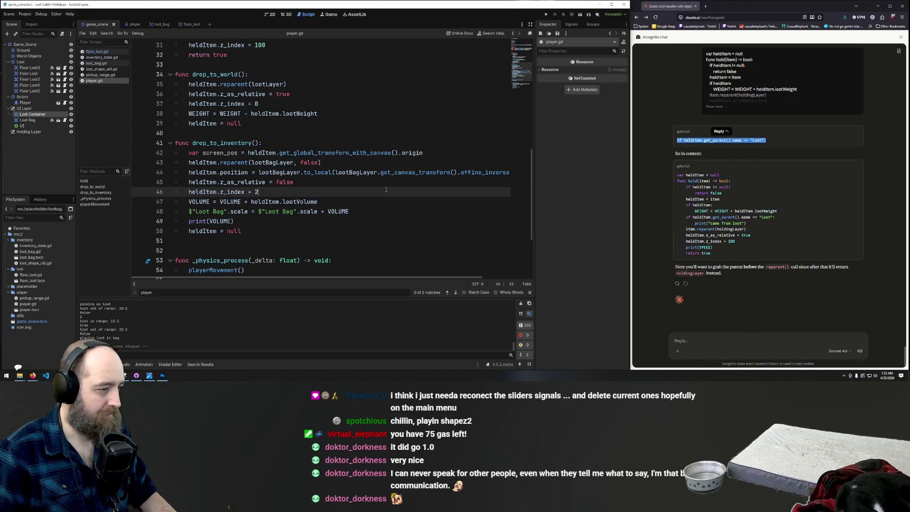
pyautogui.press('F5')
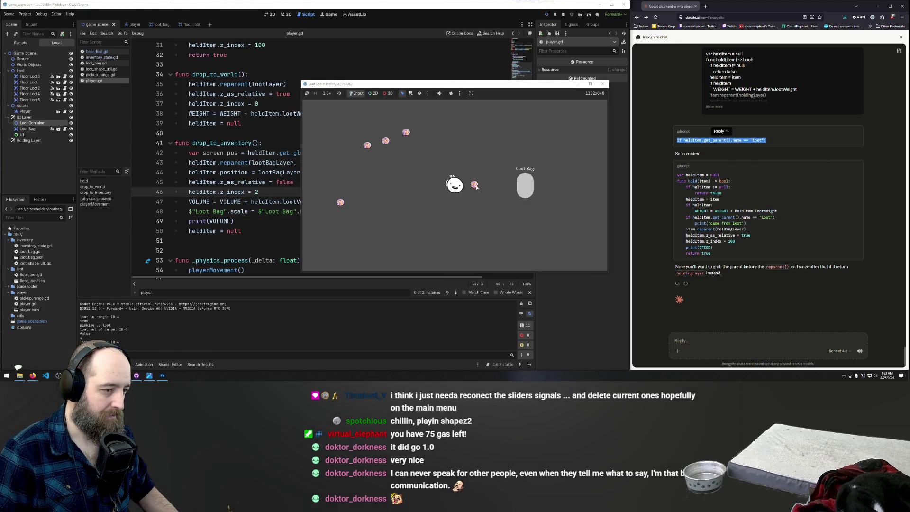
# Drop a loot orb into the Loot Bag, hitting the null 'scale' error, and draft a Claude question
pyautogui.moveTo(474, 186); pyautogui.dragTo(525, 186)
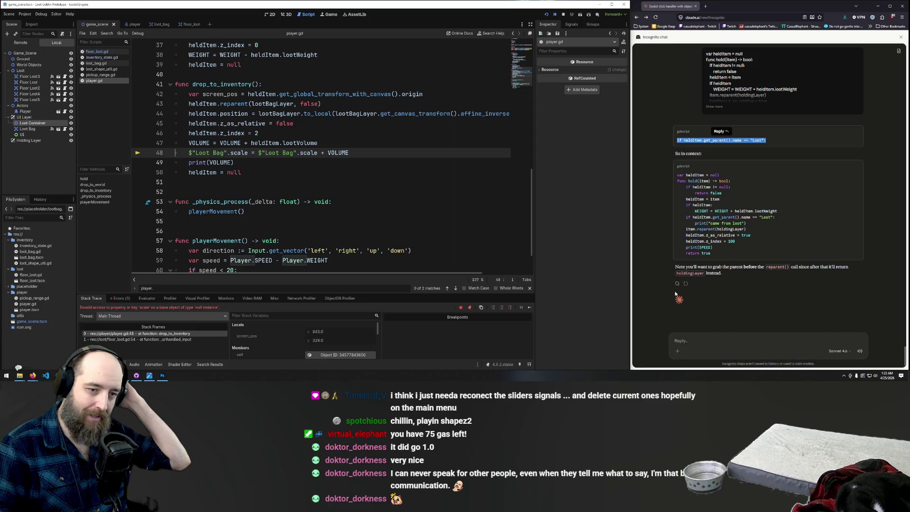
pyautogui.click(699, 339)
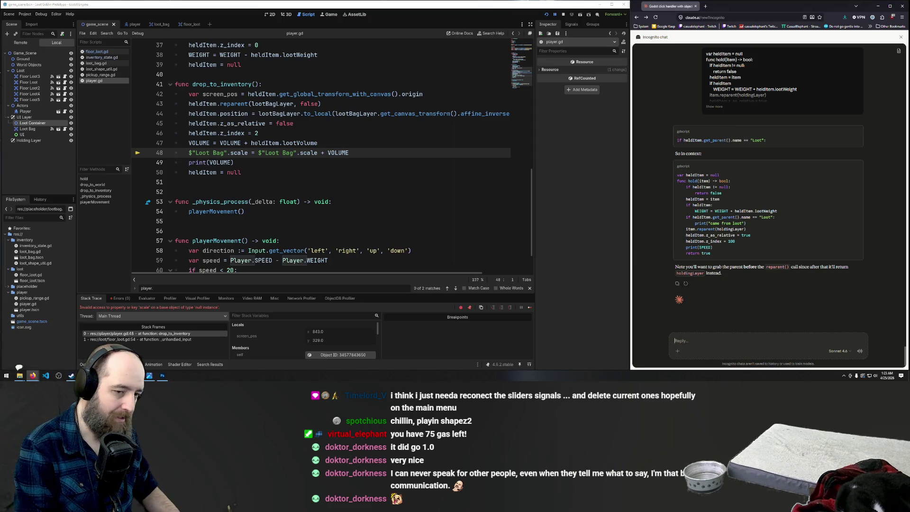
pyautogui.write('how do you tar')
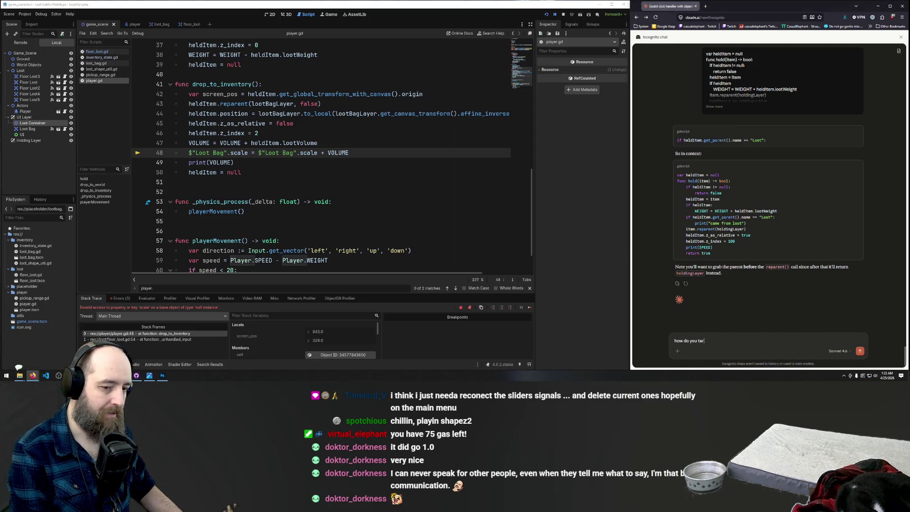
pyautogui.write('get the sca')
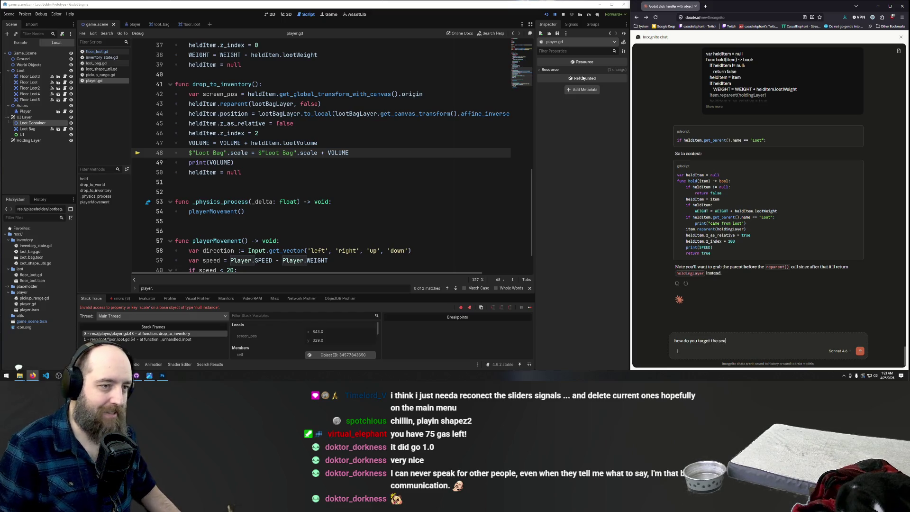
pyautogui.click(270, 14)
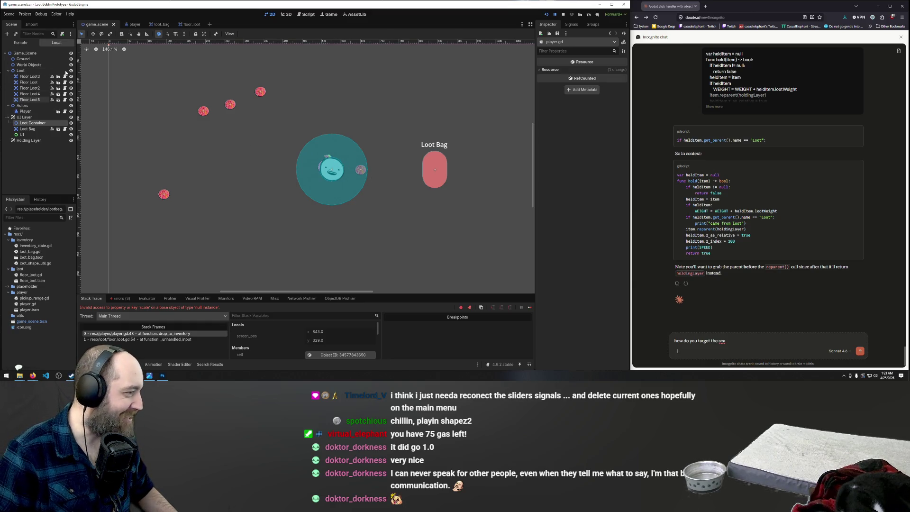
# Open the player scene and inspect Camera2D, Sprite2D and the Loot Bag's 0.1 scale
pyautogui.click(129, 25)
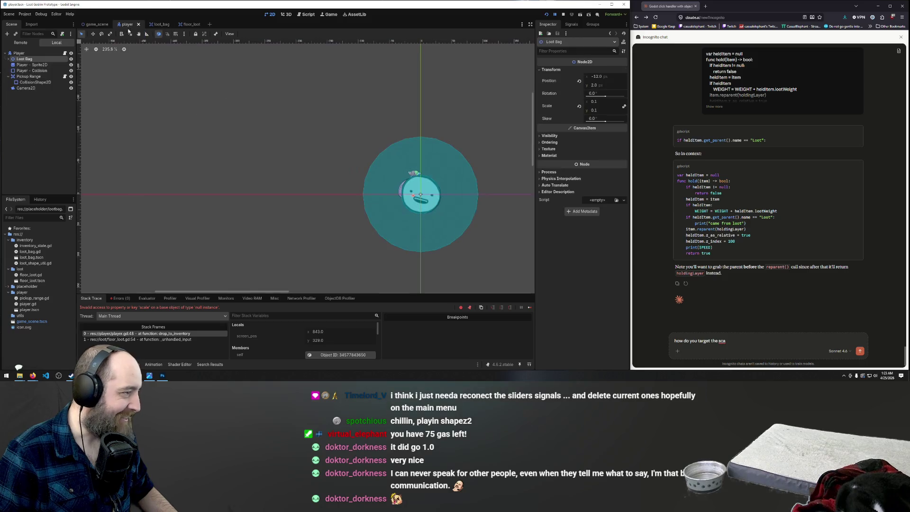
pyautogui.click(24, 89)
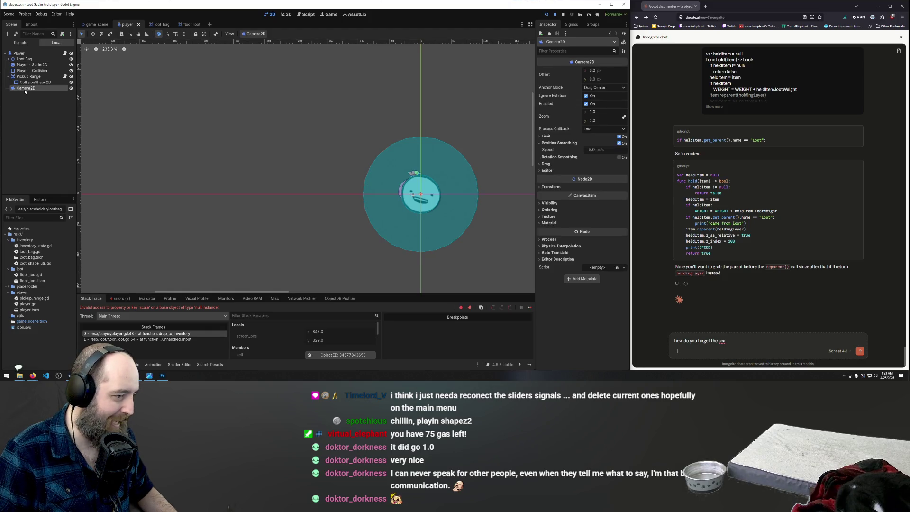
pyautogui.click(28, 65)
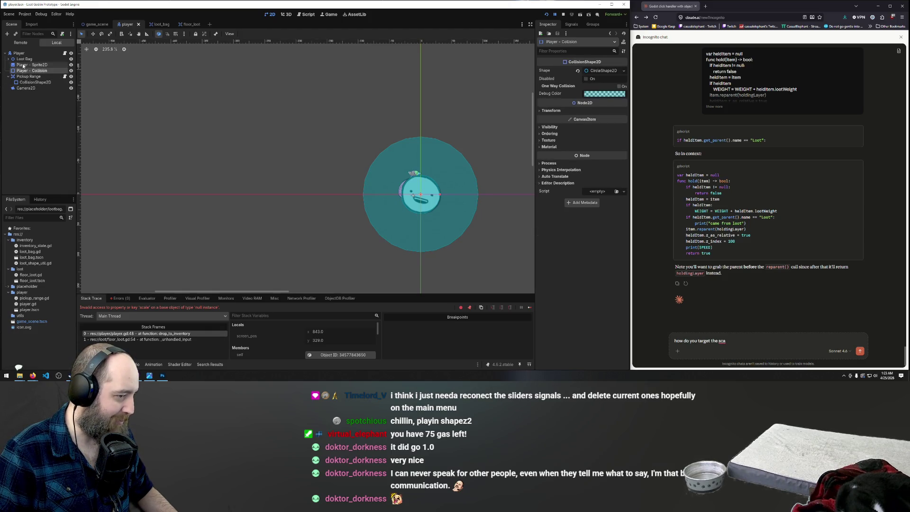
pyautogui.click(23, 60)
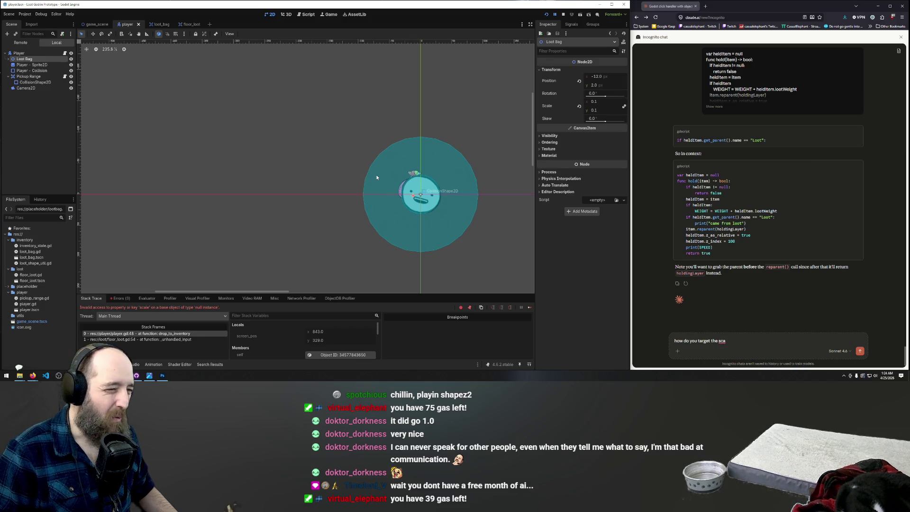
pyautogui.scroll(-4, 308, 163)
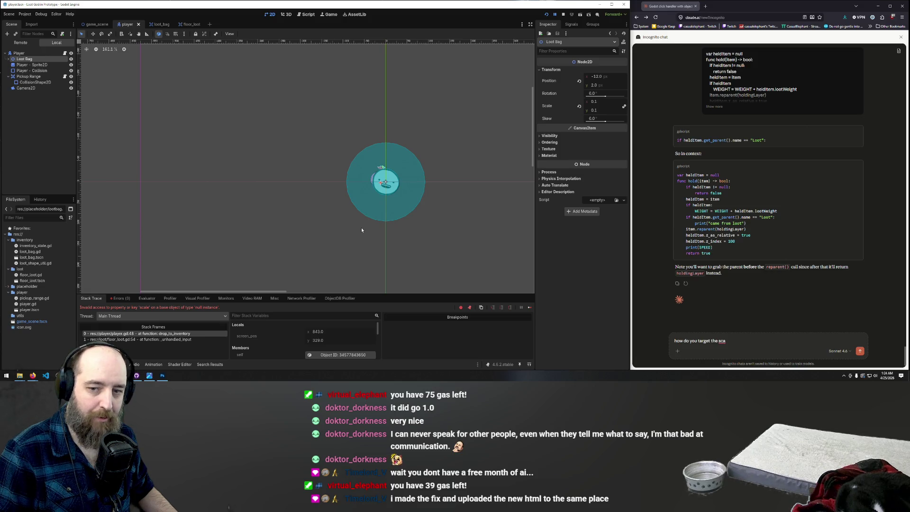
pyautogui.scroll(-4, 353, 221)
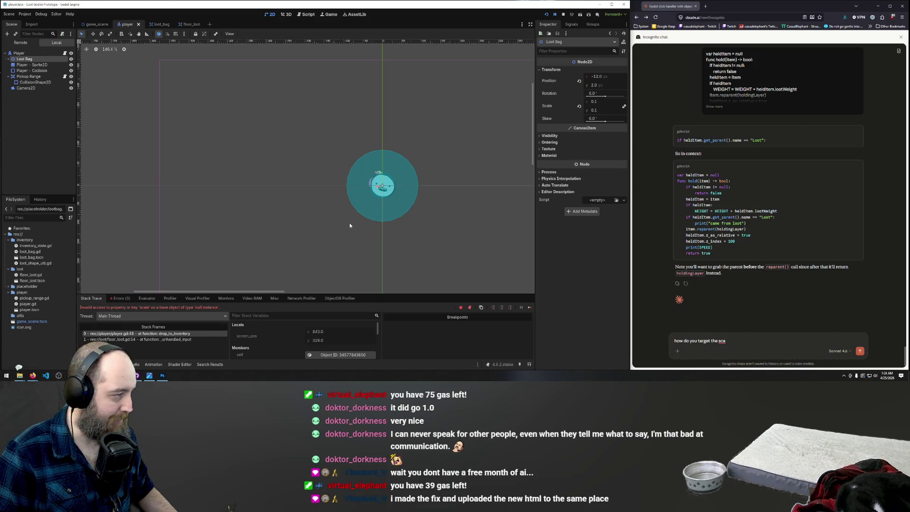
pyautogui.scroll(4, 367, 183)
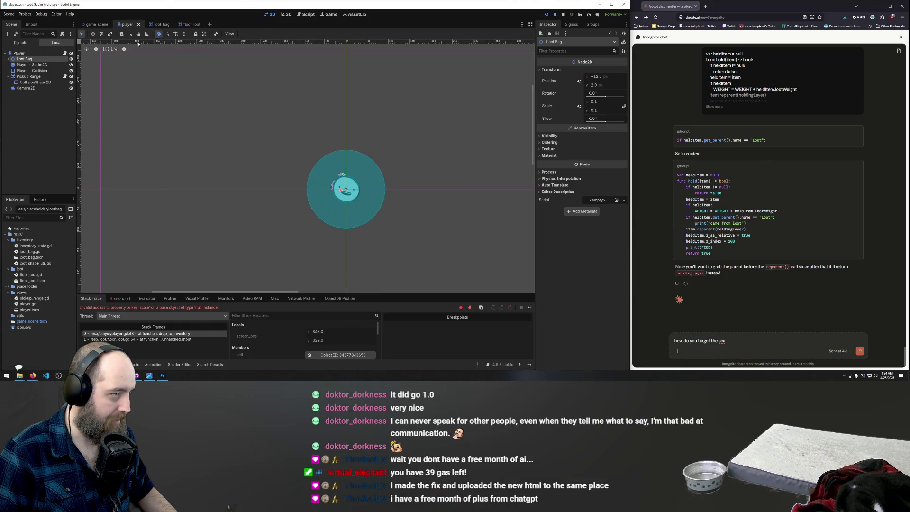
pyautogui.click(307, 15)
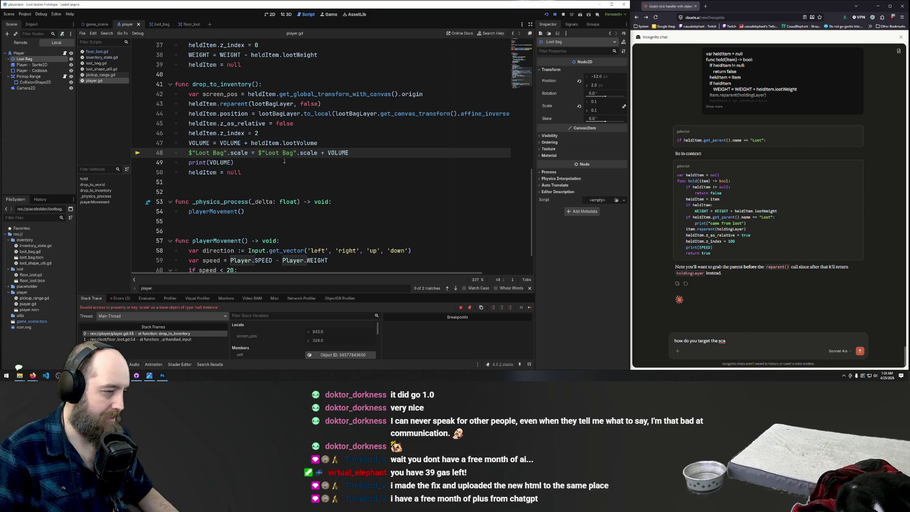
# Ask Claude 'how would I adjust the scale of a child node?', fixing the spelling of adjust
pyautogui.hotkey('ctrl', 'Left')
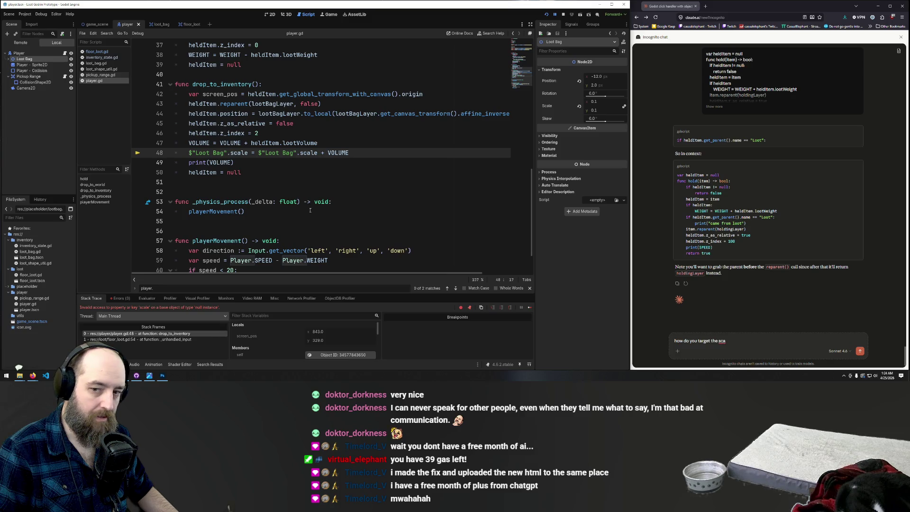
pyautogui.click(695, 328)
pyautogui.hotkey('ctrl', 'BackSpace')
pyautogui.hotkey('ctrl', 'BackSpace')
pyautogui.hotkey('ctrl', 'BackSpace')
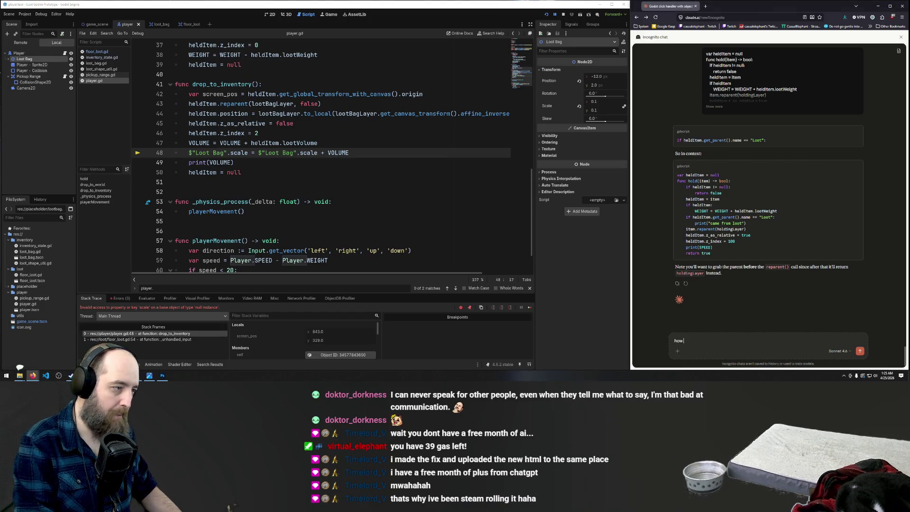
pyautogui.write('would')
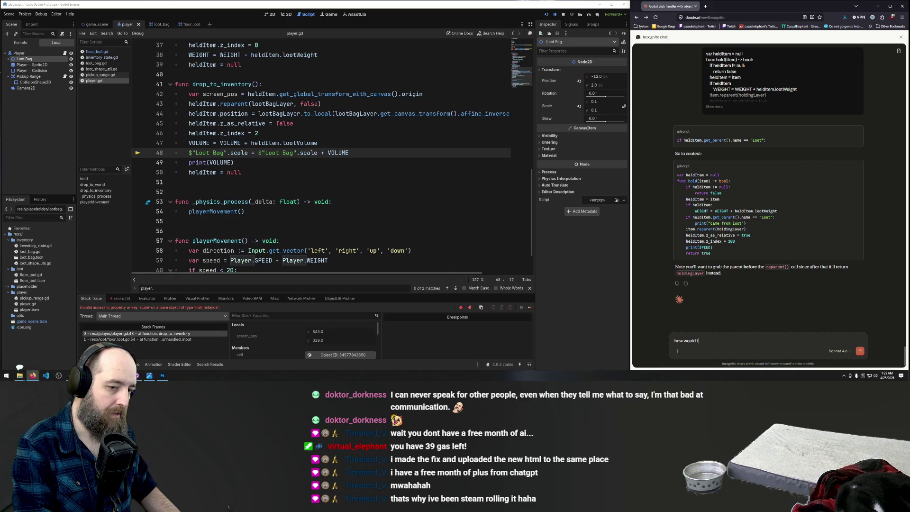
pyautogui.write(' I ajust th')
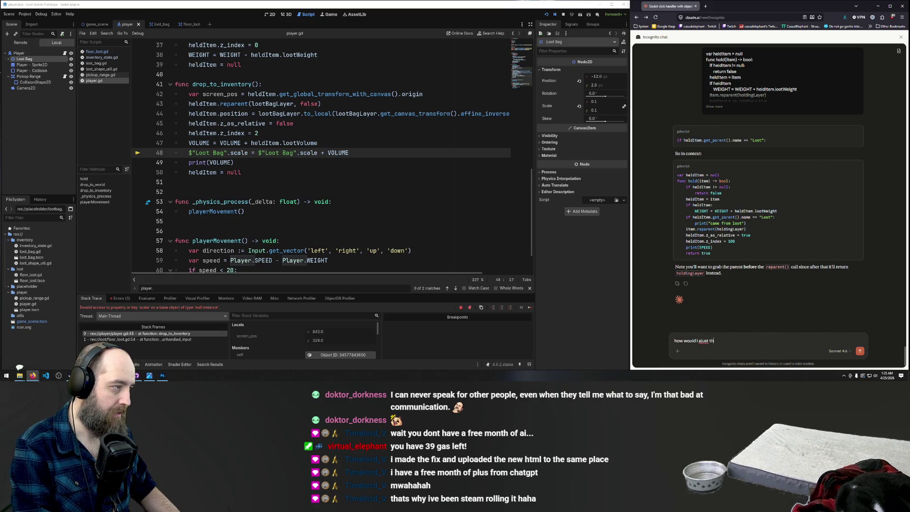
pyautogui.write('e scale of')
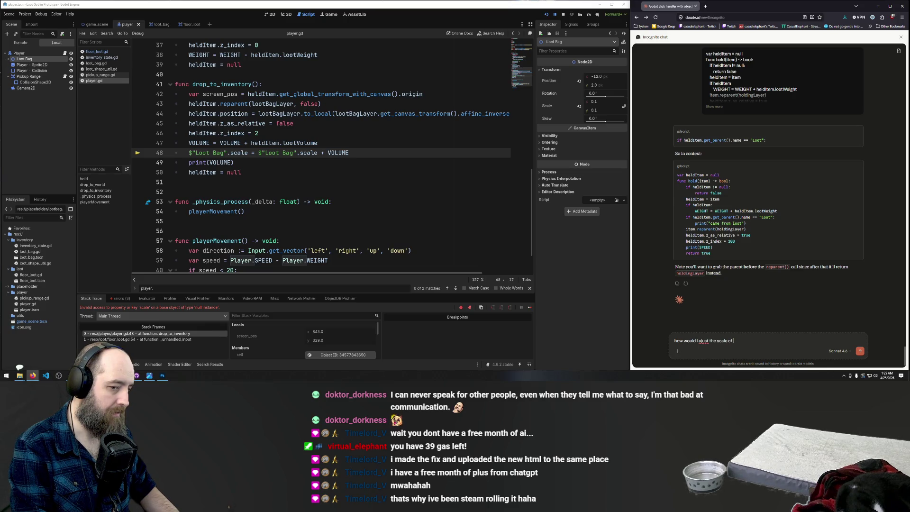
pyautogui.write(' a')
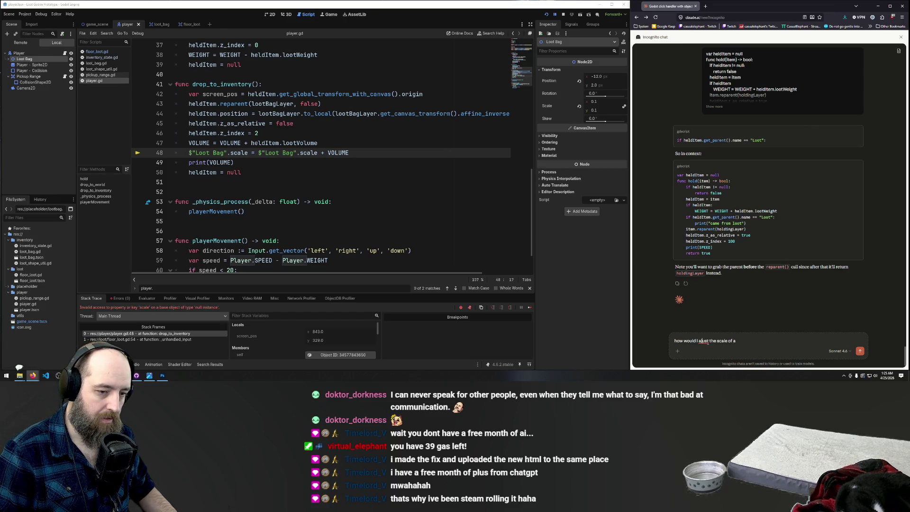
pyautogui.rightClick(704, 340)
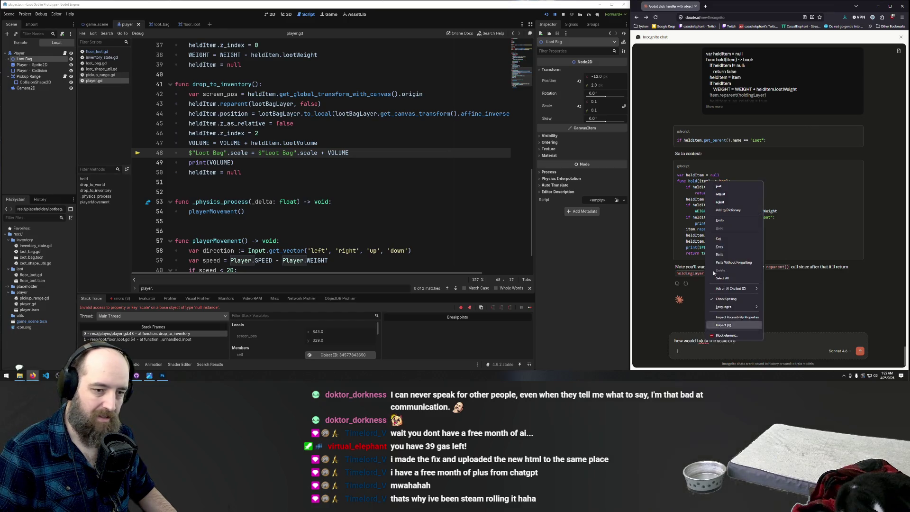
pyautogui.click(725, 194)
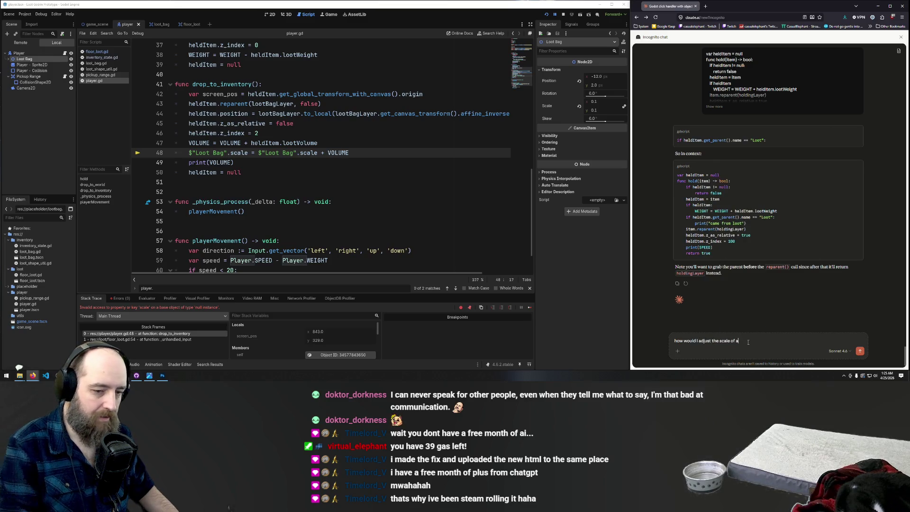
pyautogui.write('child node?')
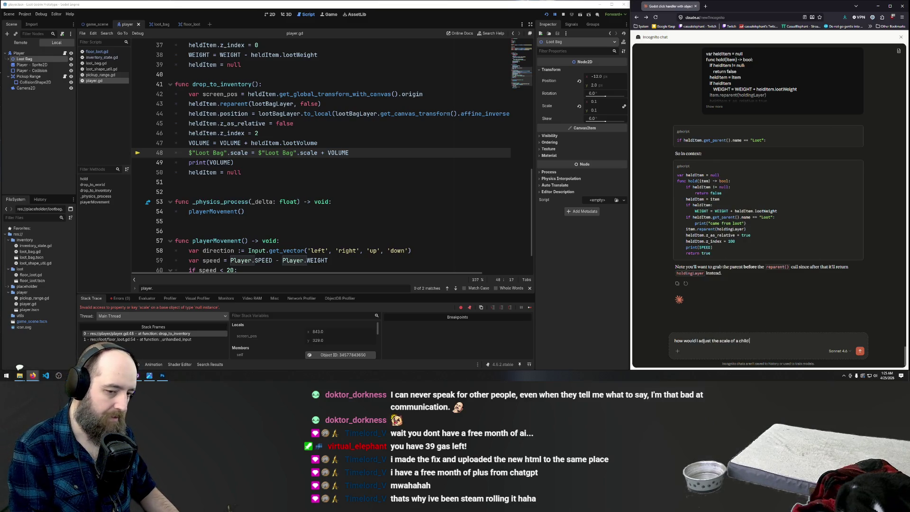
pyautogui.press('Return')
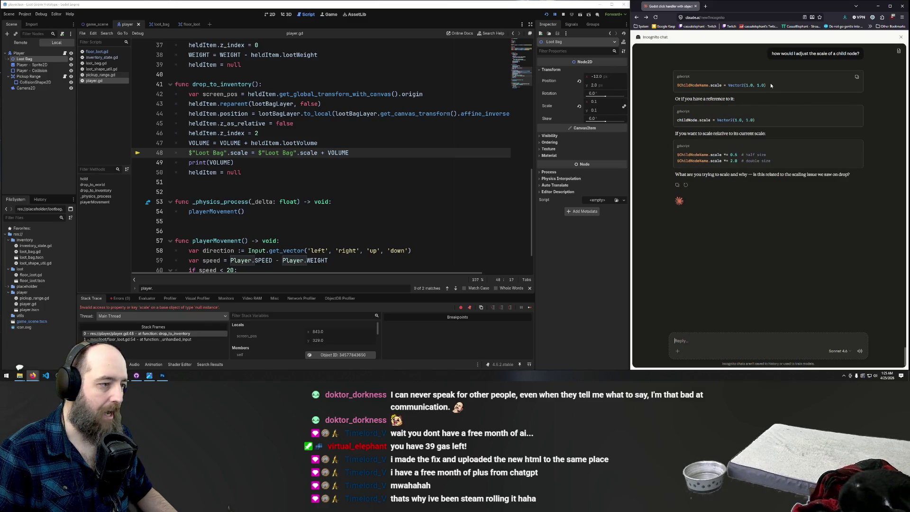
# Insert Vector2( before the Loot Bag scale expression on line 48
pyautogui.doubleClick(732, 85)
pyautogui.hotkey('ctrl', 'c')
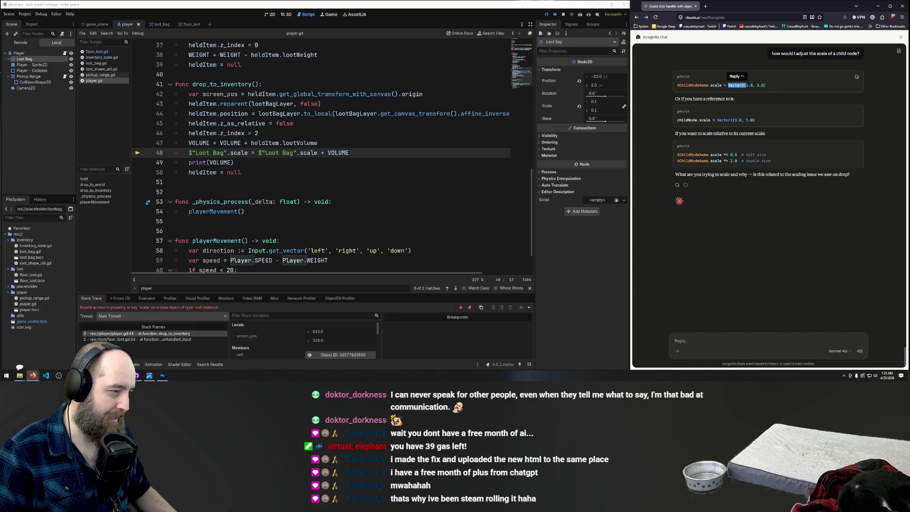
pyautogui.click(258, 153)
pyautogui.hotkey('ctrl', 'v')
pyautogui.write('(')
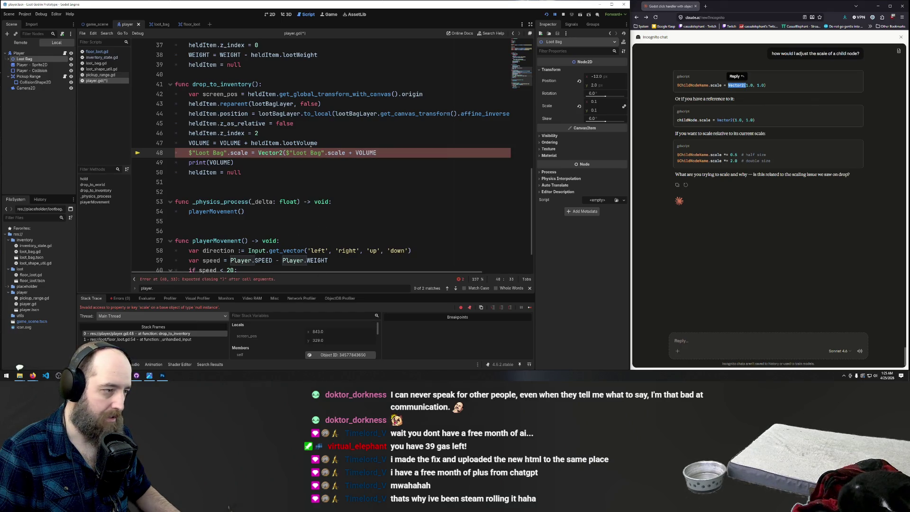
# Add a closing parenthesis and ', Vector2(' after the Loot Bag scale on line 48
pyautogui.click(345, 153)
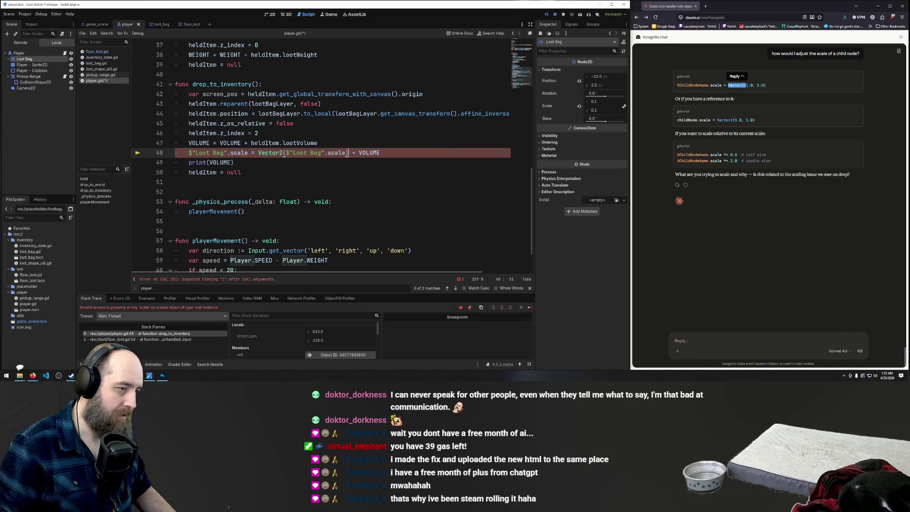
pyautogui.write(')')
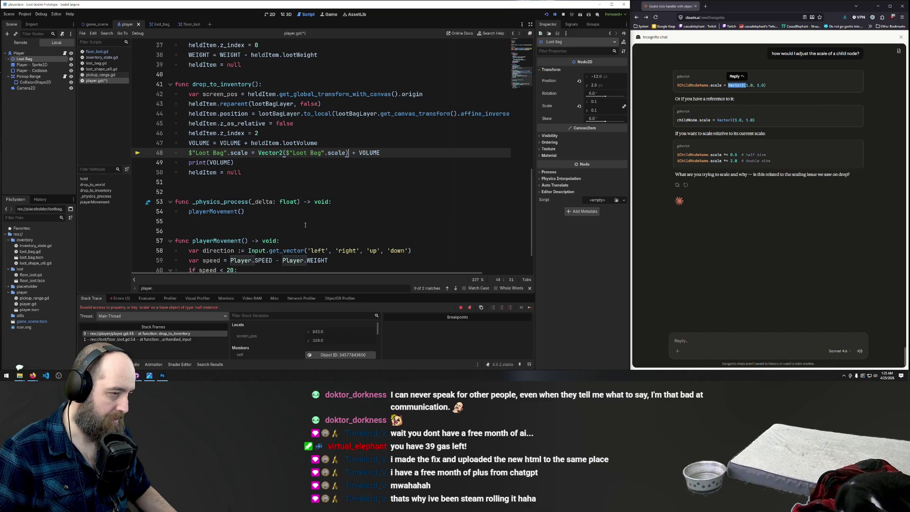
pyautogui.click(347, 152)
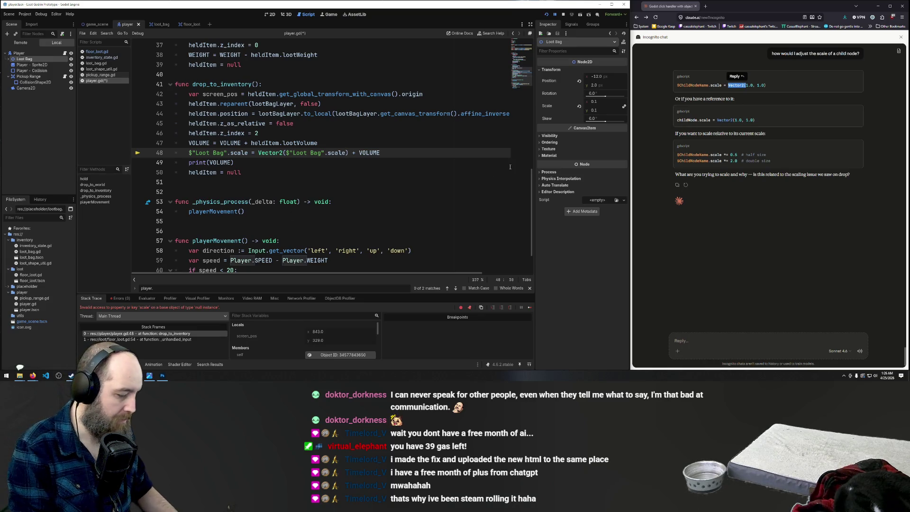
pyautogui.write(', Vector2(')
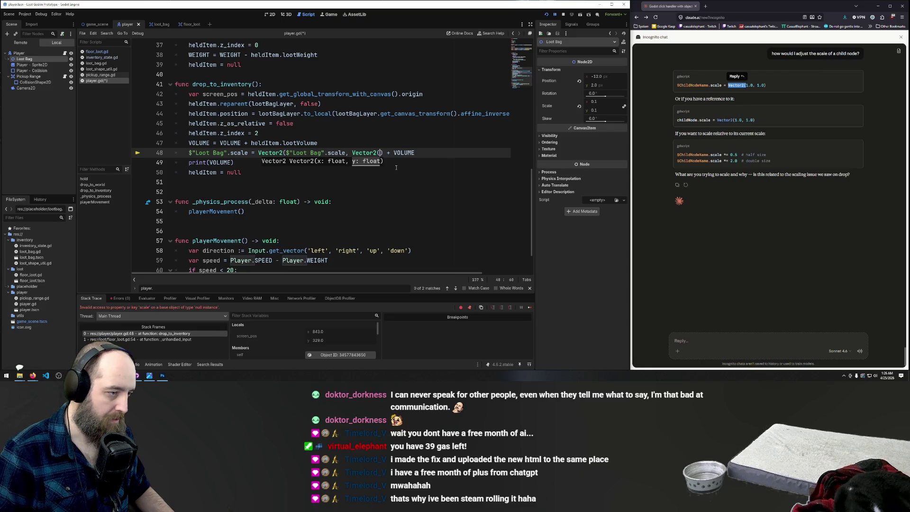
pyautogui.click(412, 163)
pyautogui.click(373, 150)
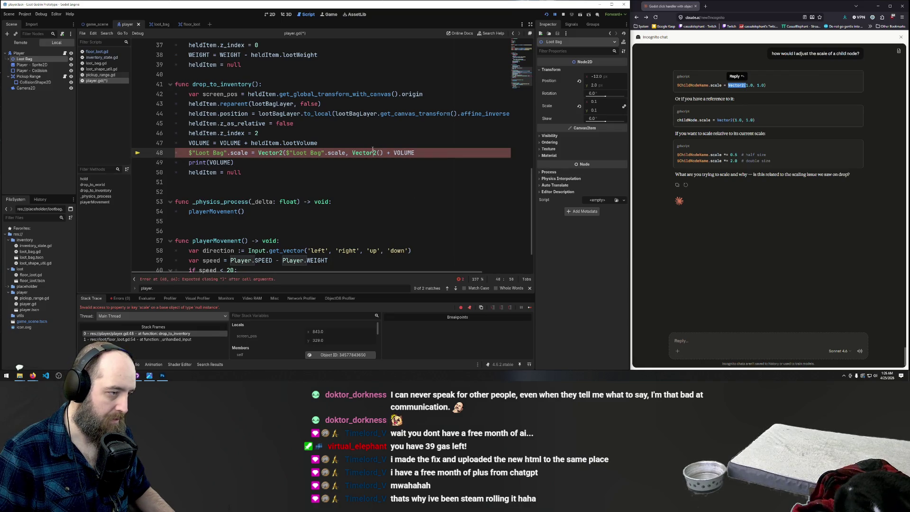
pyautogui.click(307, 142)
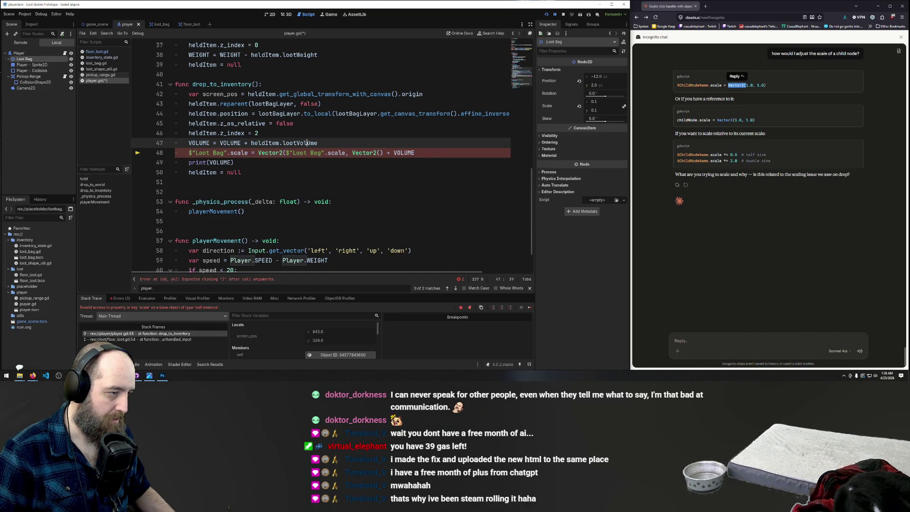
# Close the inner Vector2 call, then remove that empty inner Vector2 call from line 48
pyautogui.click(379, 153)
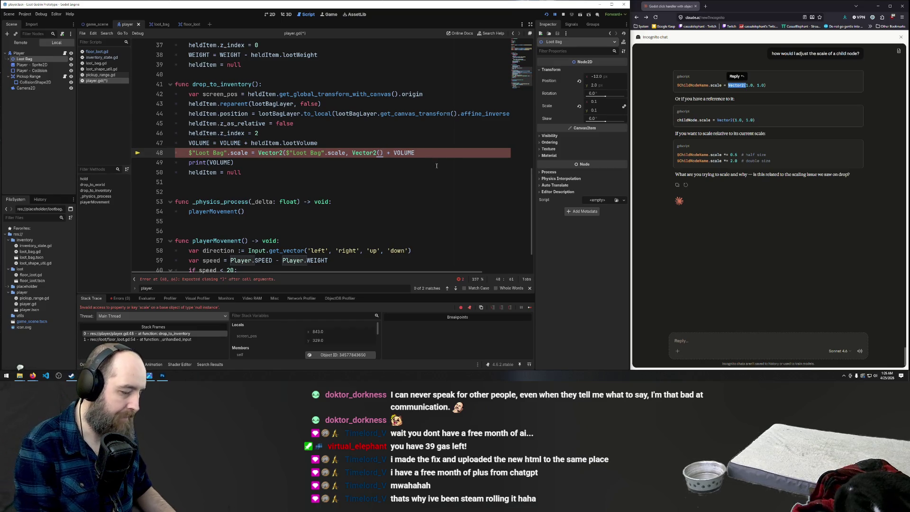
pyautogui.write(')')
pyautogui.press('Right')
pyautogui.press('Right')
pyautogui.press('Right')
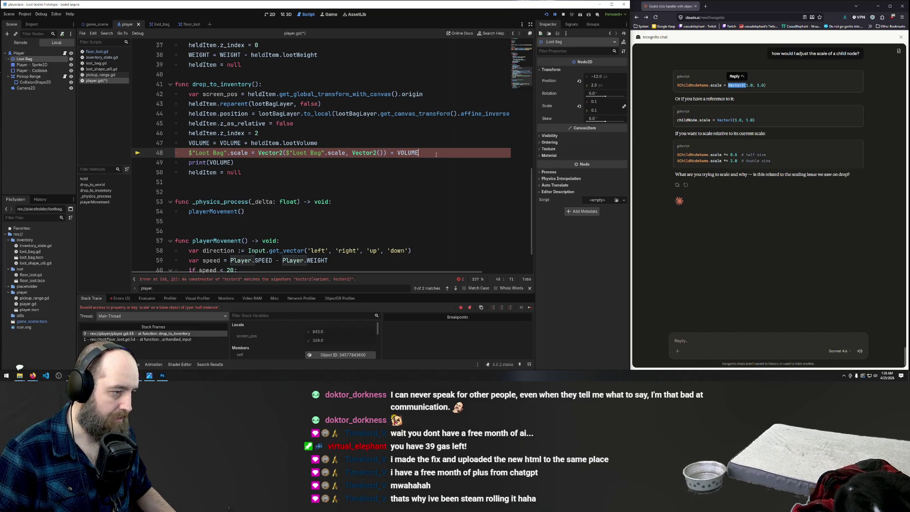
pyautogui.click(380, 153)
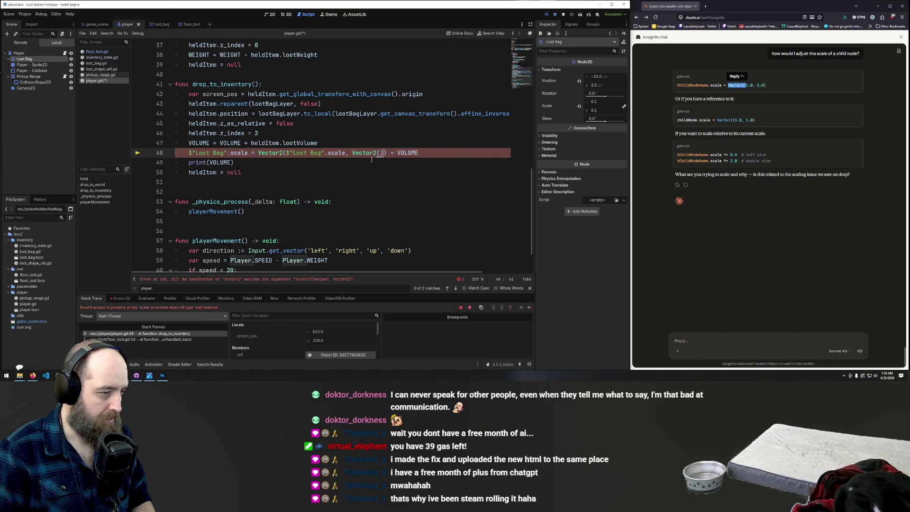
pyautogui.press('BackSpace')
pyautogui.press('BackSpace')
pyautogui.press('BackSpace')
pyautogui.press('Delete')
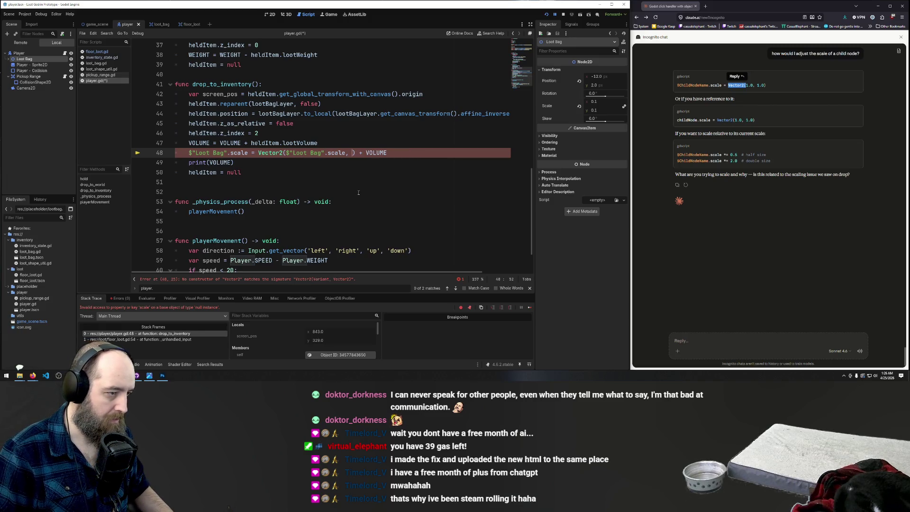
pyautogui.press('Down')
pyautogui.press('Down')
pyautogui.press('Down')
# Paste $"Loot Bag".scale as the second Vector2 argument and copy 'Vector2(' for reuse
pyautogui.moveTo(286, 153); pyautogui.dragTo(346, 153)
pyautogui.hotkey('ctrl', 'c')
pyautogui.click(350, 152)
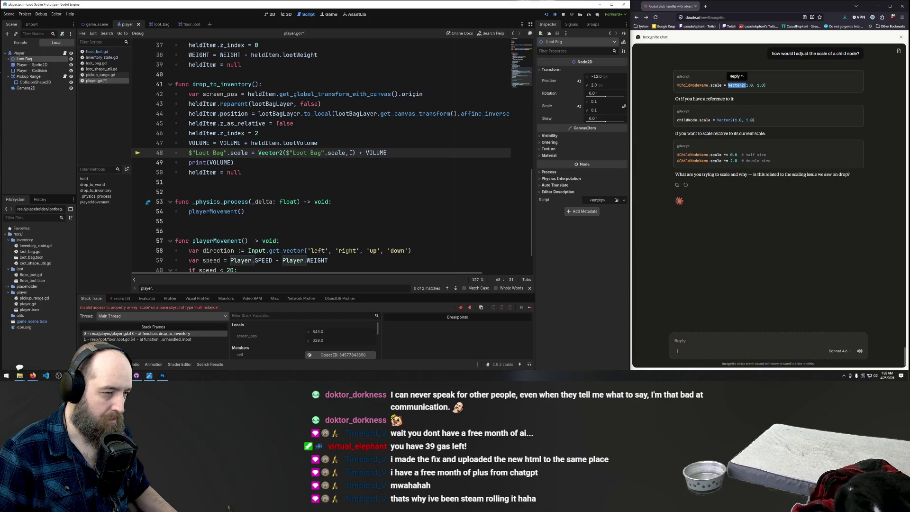
pyautogui.hotkey('ctrl', 'v')
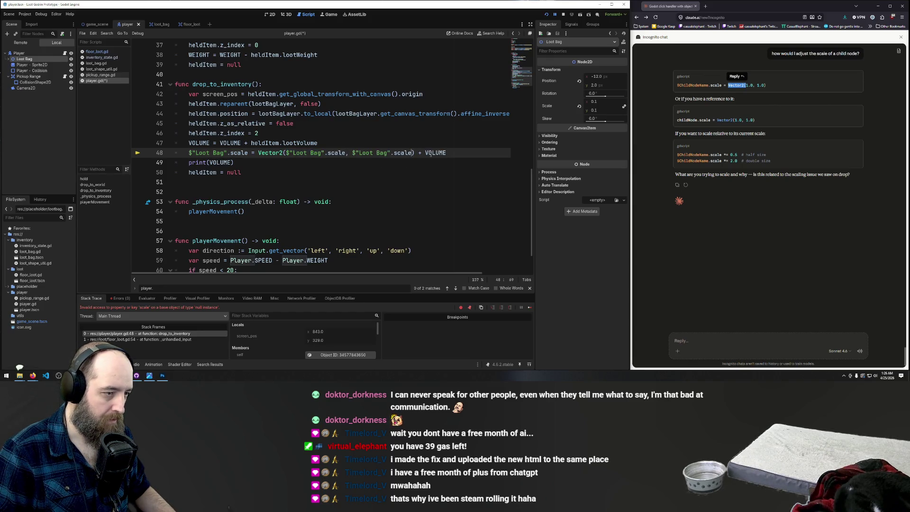
pyautogui.click(425, 153)
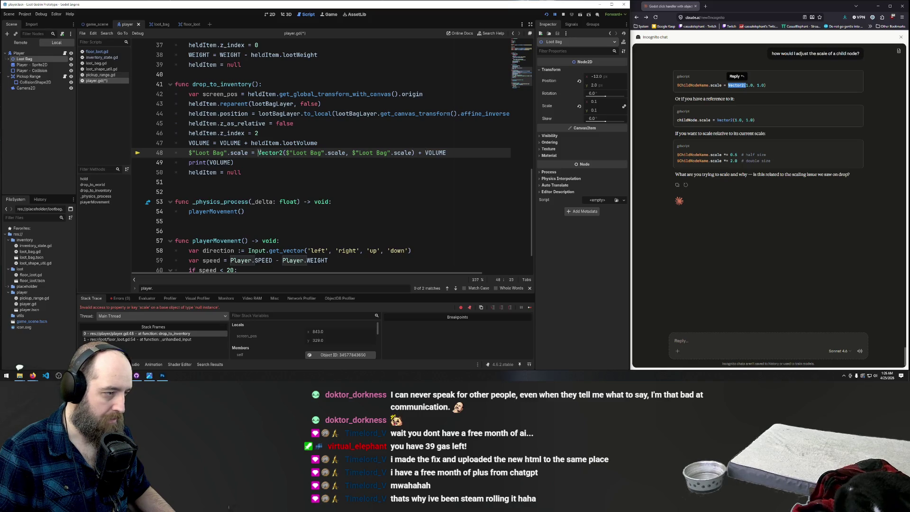
pyautogui.moveTo(258, 152); pyautogui.dragTo(286, 152)
pyautogui.hotkey('ctrl', 'c')
# Wrap VOLUME as Vector2(VOLUME + VOLUME) on line 48 and save player.gd
pyautogui.click(426, 152)
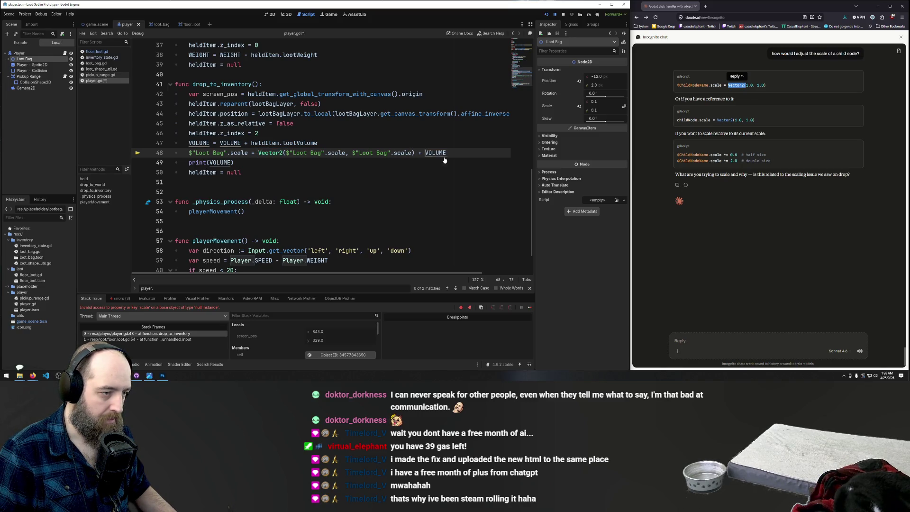
pyautogui.hotkey('ctrl', 'v')
pyautogui.write('*')
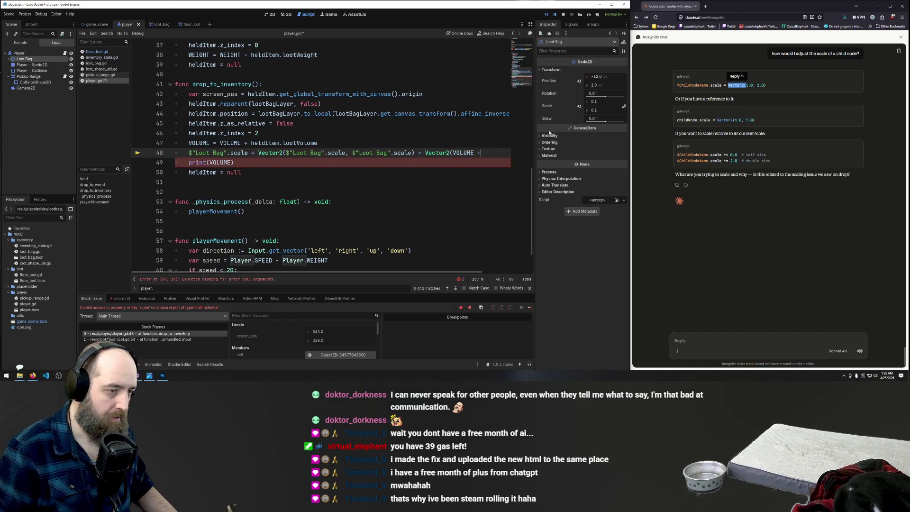
pyautogui.write(' VOL')
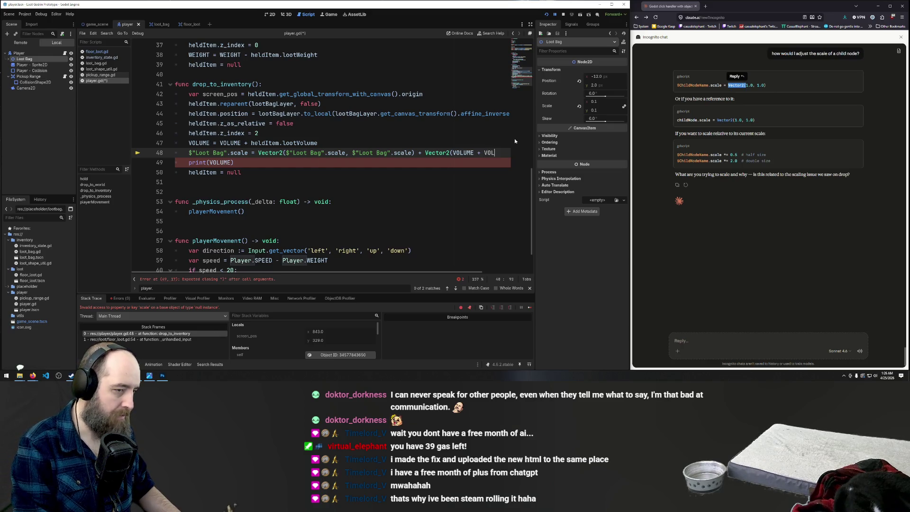
pyautogui.press('Return')
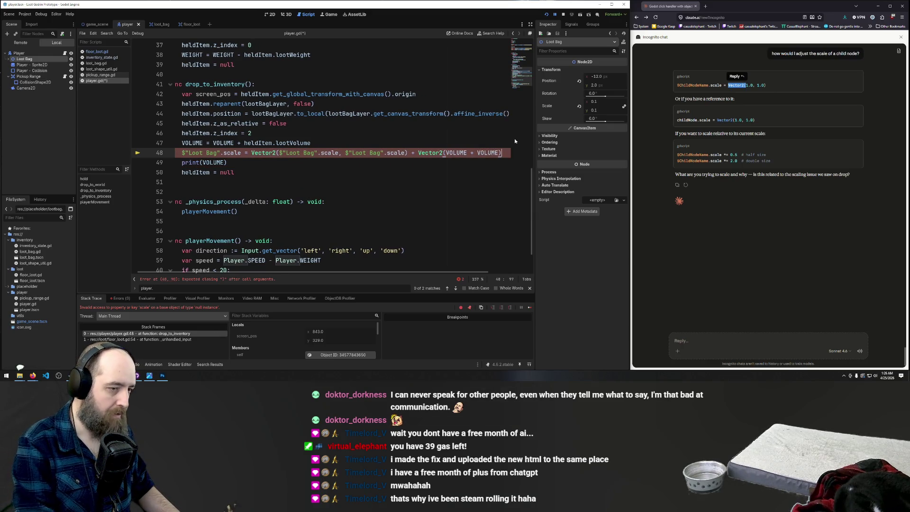
pyautogui.write(')')
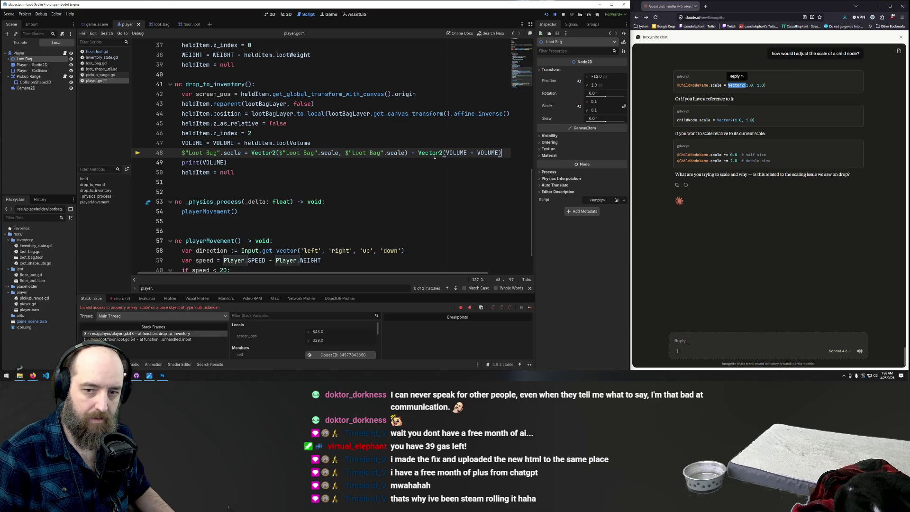
pyautogui.click(434, 153)
pyautogui.hotkey('ctrl', 's')
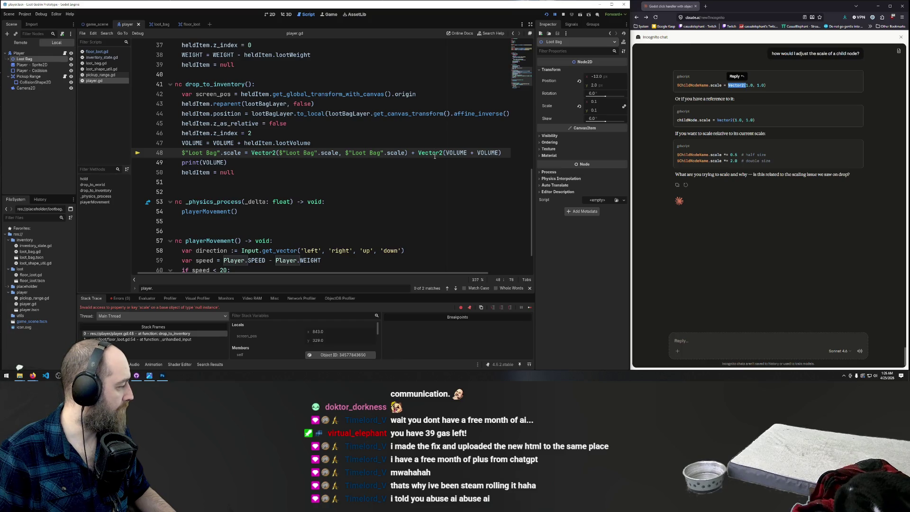
# Look over the nearby code and the _physics_process lines, then return to the drop code
pyautogui.press('Up')
pyautogui.press('Up')
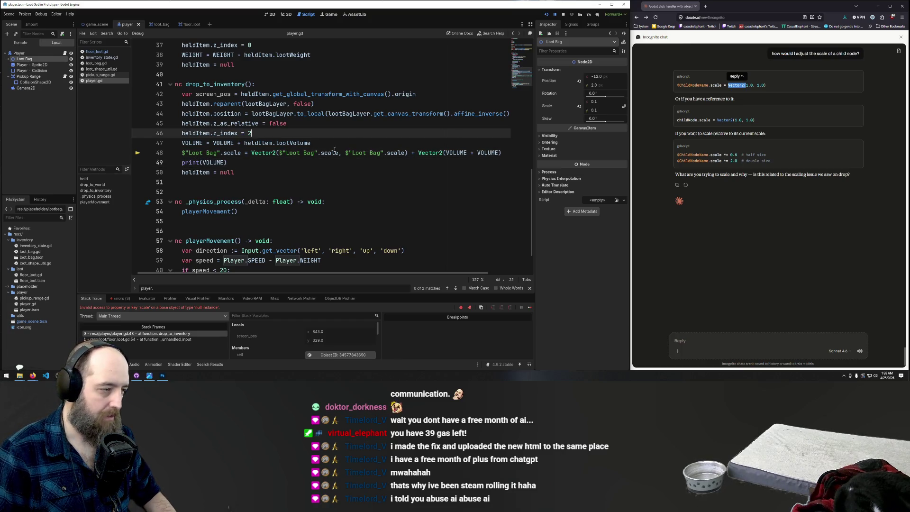
pyautogui.click(334, 150)
pyautogui.click(298, 174)
pyautogui.click(254, 186)
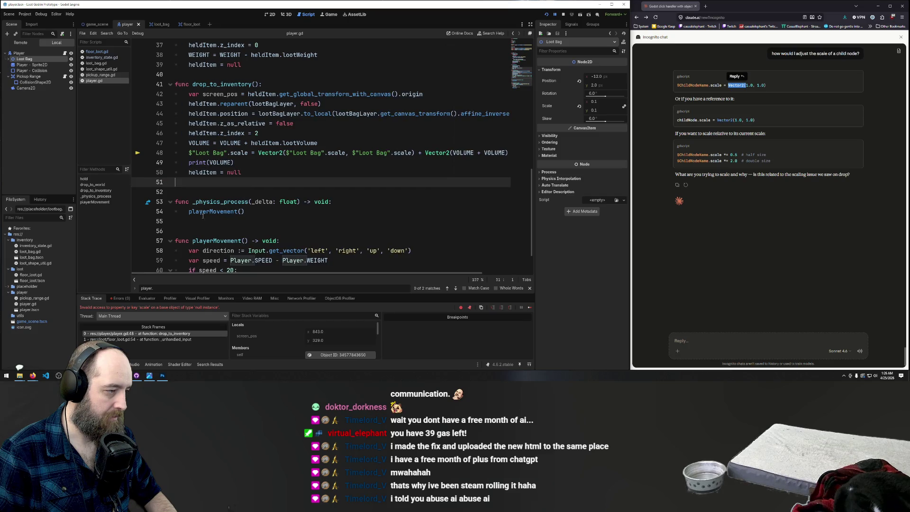
pyautogui.moveTo(199, 212); pyautogui.dragTo(123, 206)
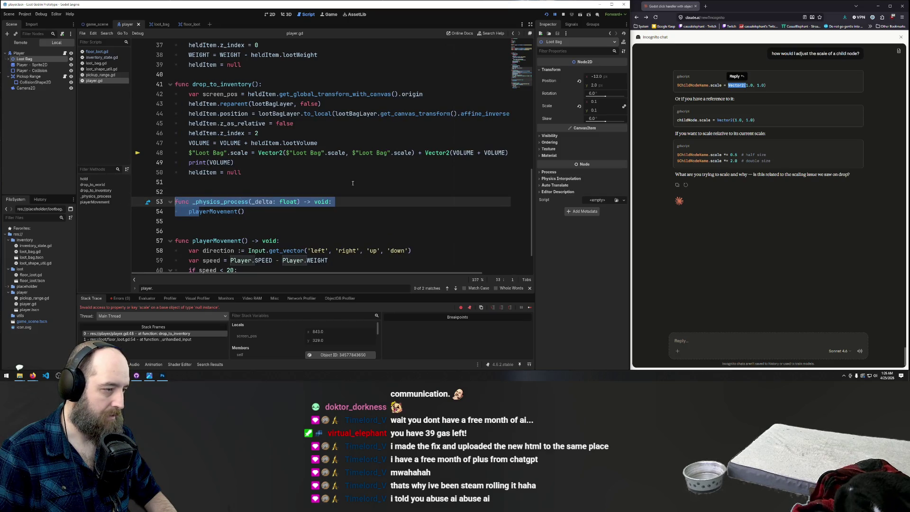
pyautogui.click(287, 184)
pyautogui.scroll(1, 288, 189)
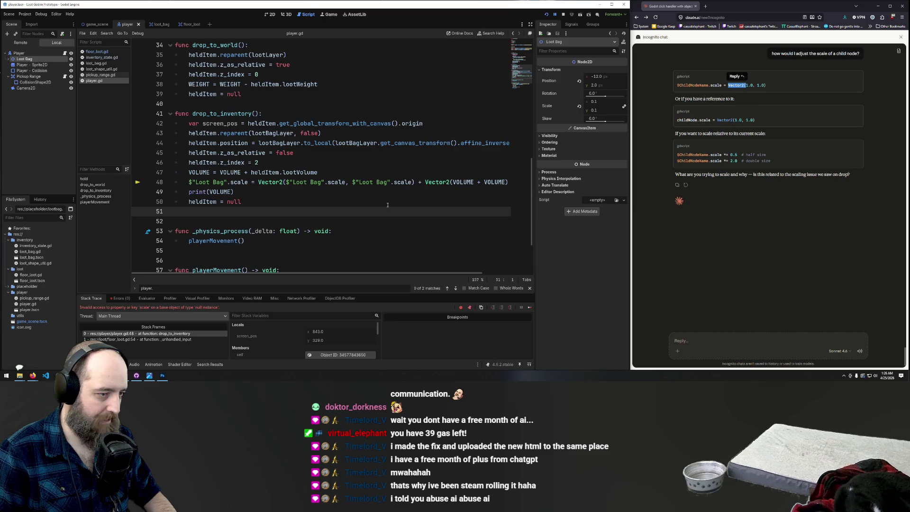
pyautogui.click(424, 196)
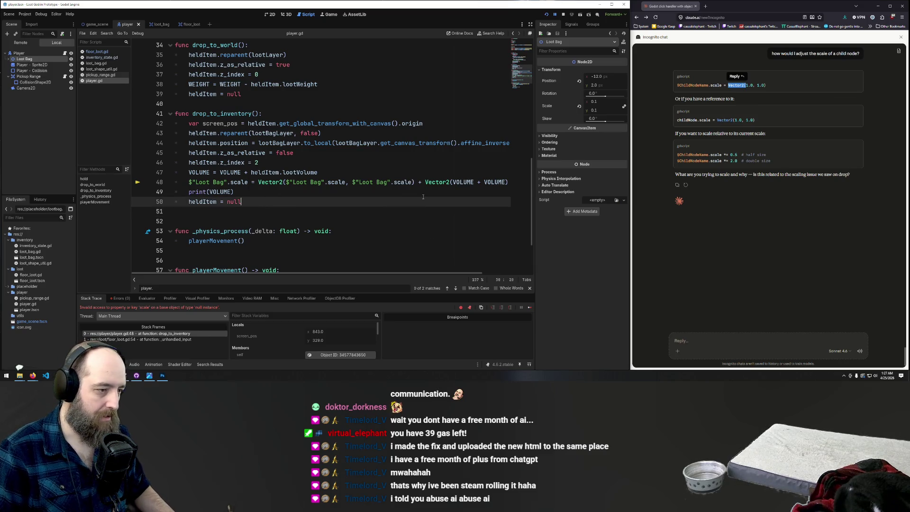
# Run the game with F5 and drop loot into the Loot Bag, triggering the line-48 error
pyautogui.click(363, 152)
pyautogui.press('F5')
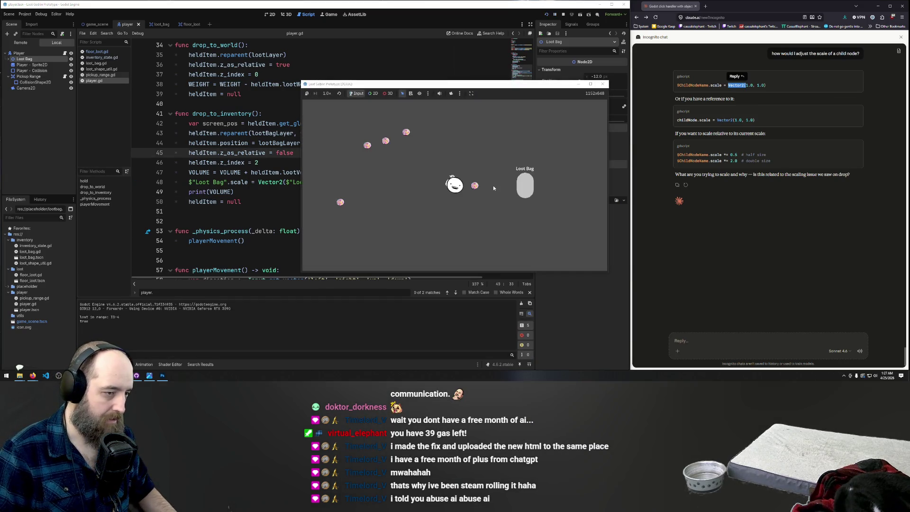
pyautogui.click(528, 186)
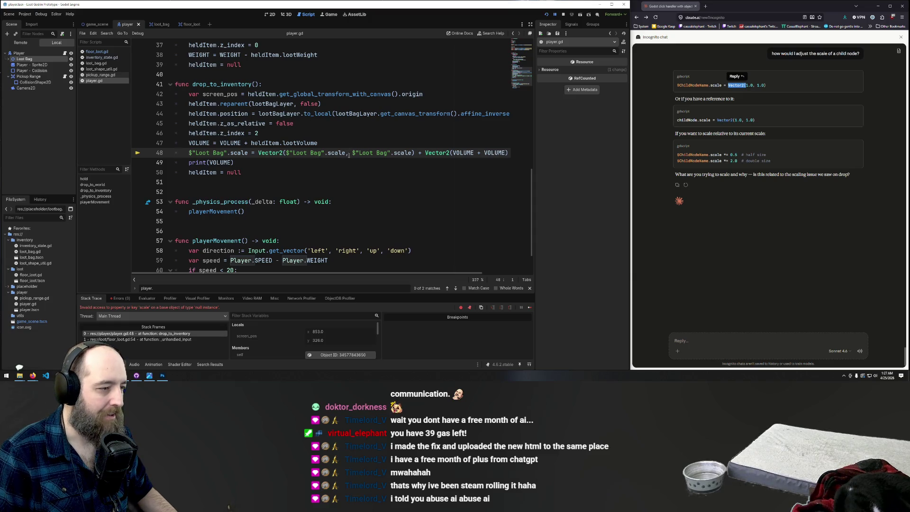
# Reduce line 48 to Vector2($"Loot Bag".scale) + Vector2(VOLUME + VOLUME) and save
pyautogui.moveTo(412, 153); pyautogui.dragTo(347, 153)
pyautogui.press('BackSpace')
pyautogui.write(')')
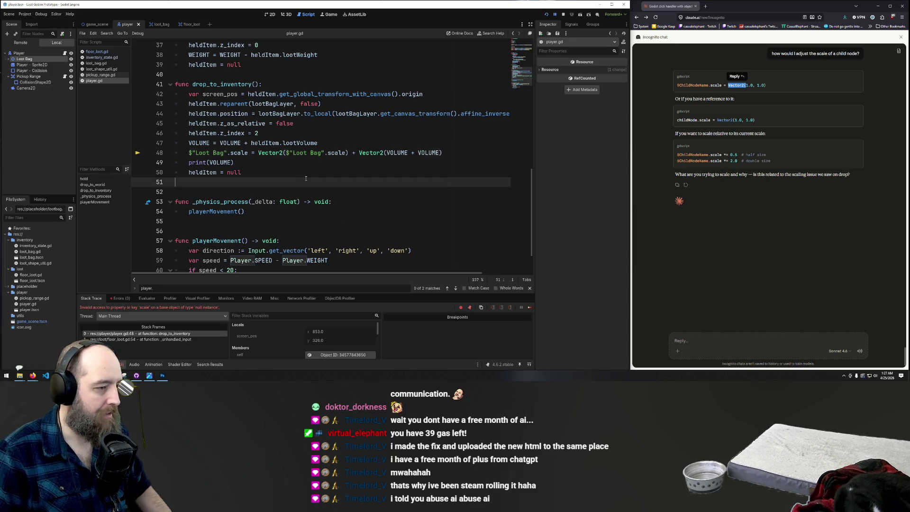
pyautogui.click(369, 139)
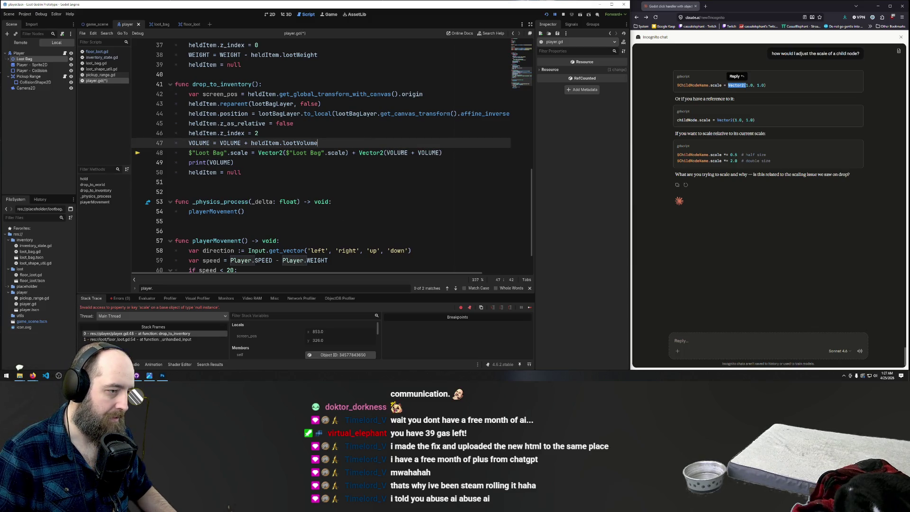
pyautogui.click(386, 170)
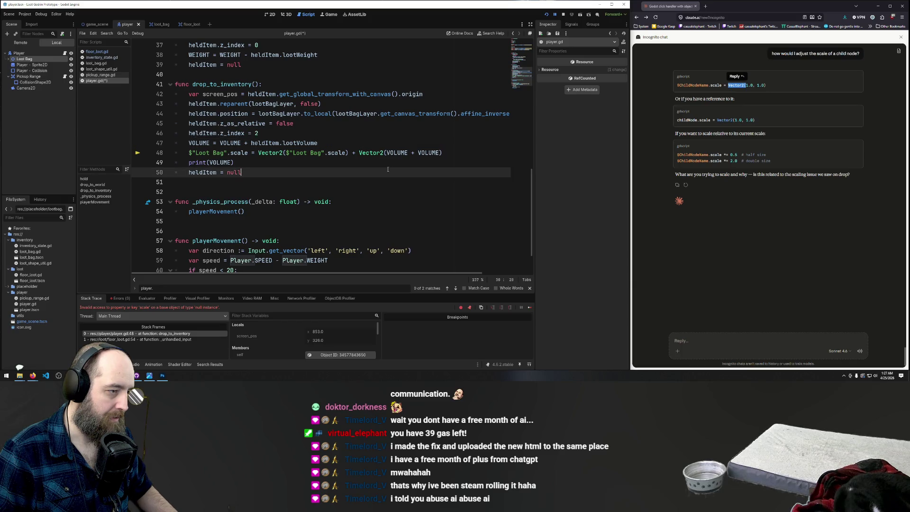
pyautogui.hotkey('ctrl', 's')
# Rerun the game and drop loot into the Loot Bag again
pyautogui.click(308, 182)
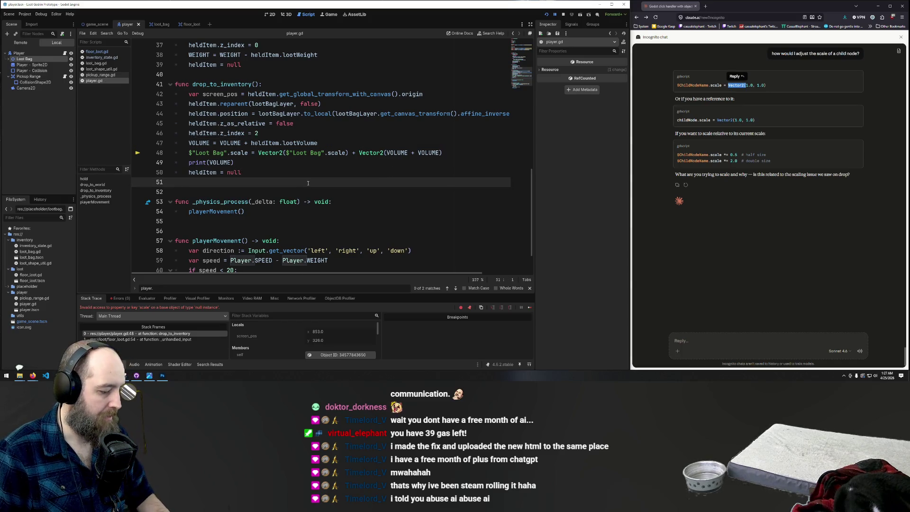
pyautogui.press('F5')
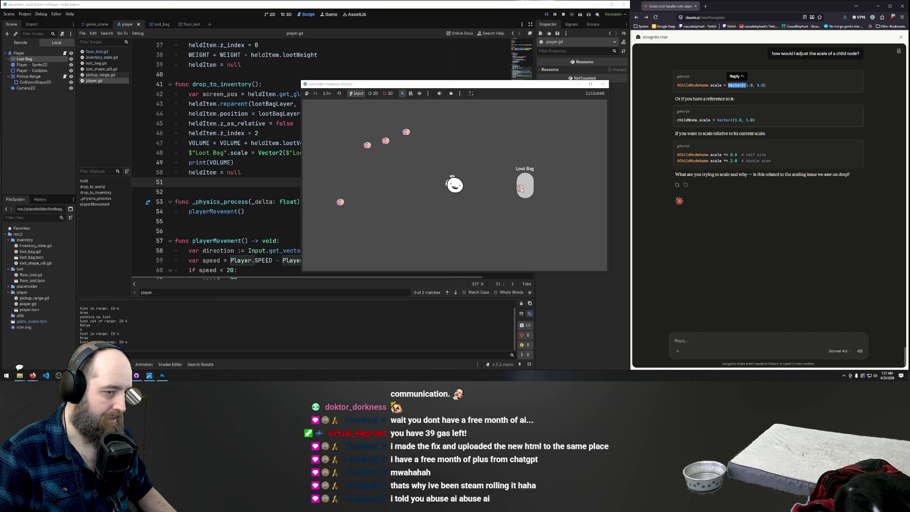
pyautogui.click(520, 189)
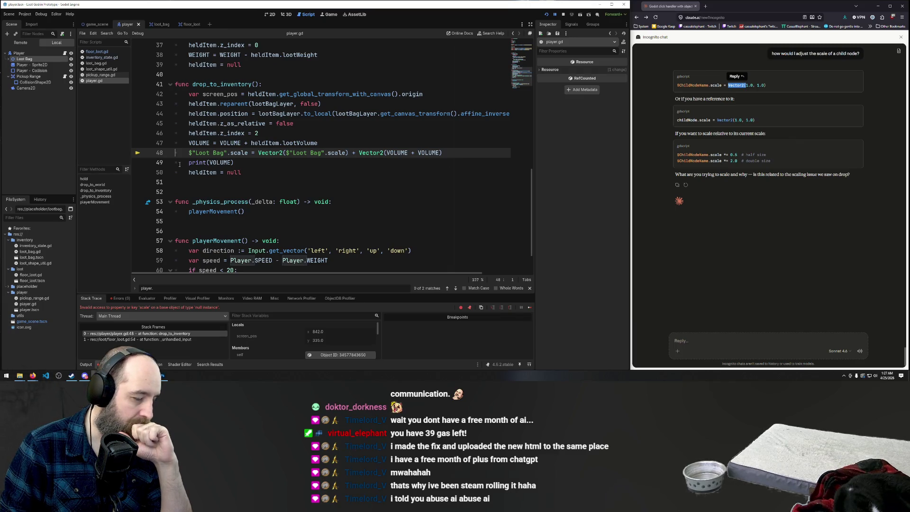
pyautogui.click(338, 143)
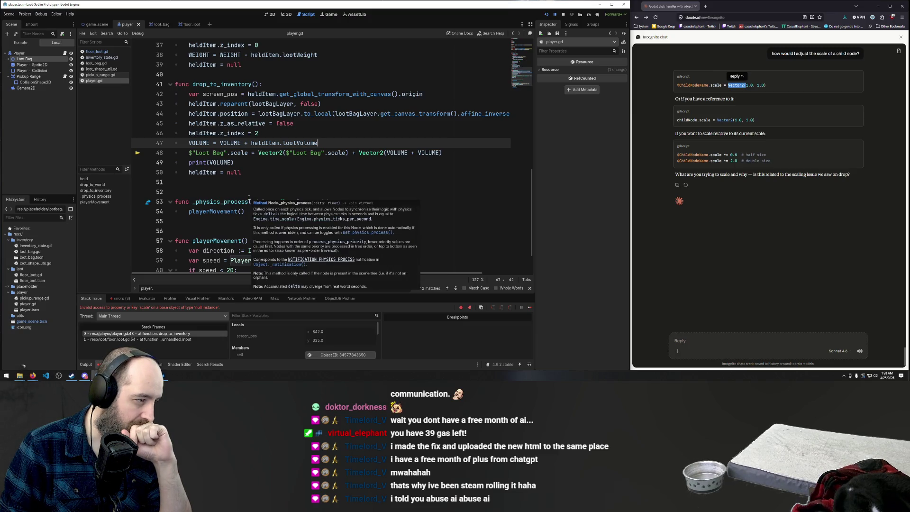
pyautogui.click(336, 166)
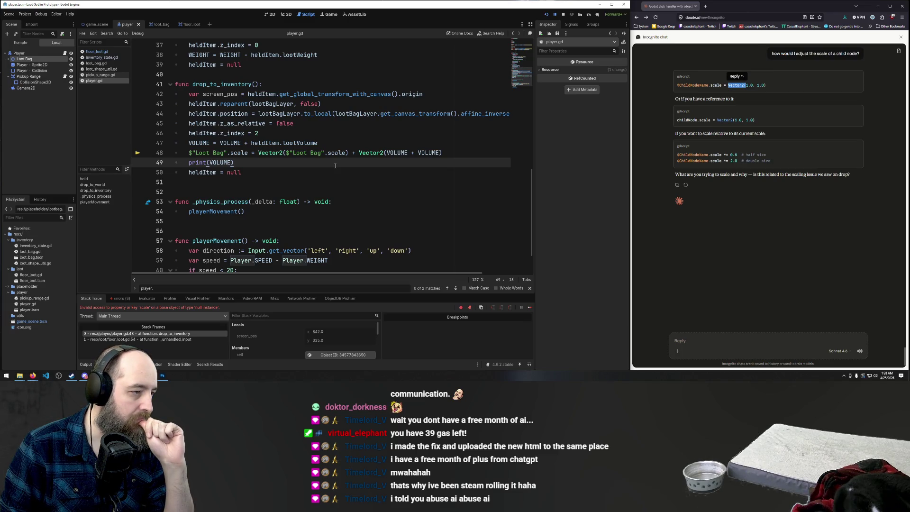
pyautogui.click(441, 153)
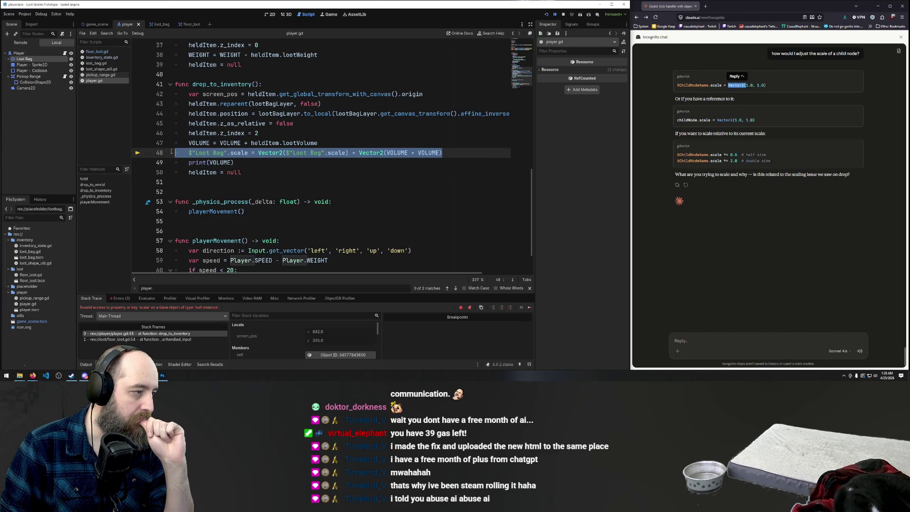
pyautogui.hotkey('shift', 'Home')
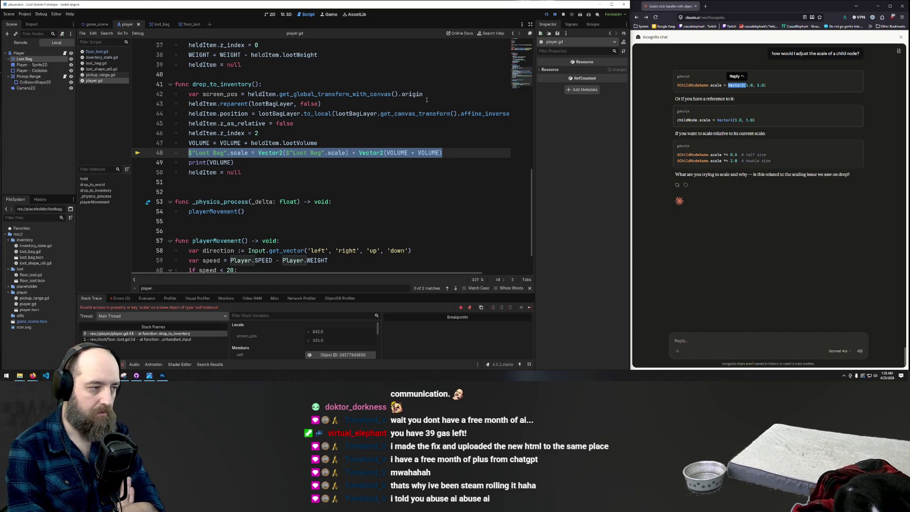
# Delete the selected $"Loot Bag".scale statement on line 48
pyautogui.press('BackSpace')
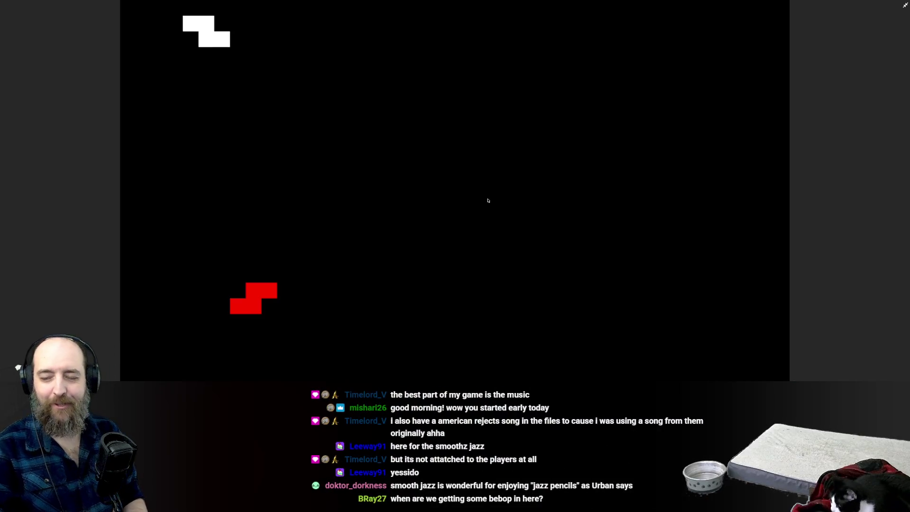
# Steer, rotate and drop the two S pieces onto the stack at the left
pyautogui.press('Left')
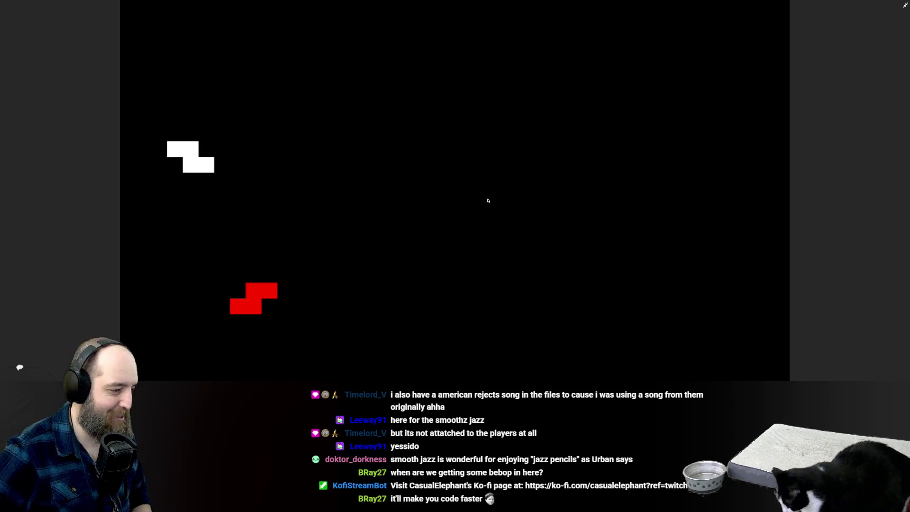
pyautogui.press('Right')
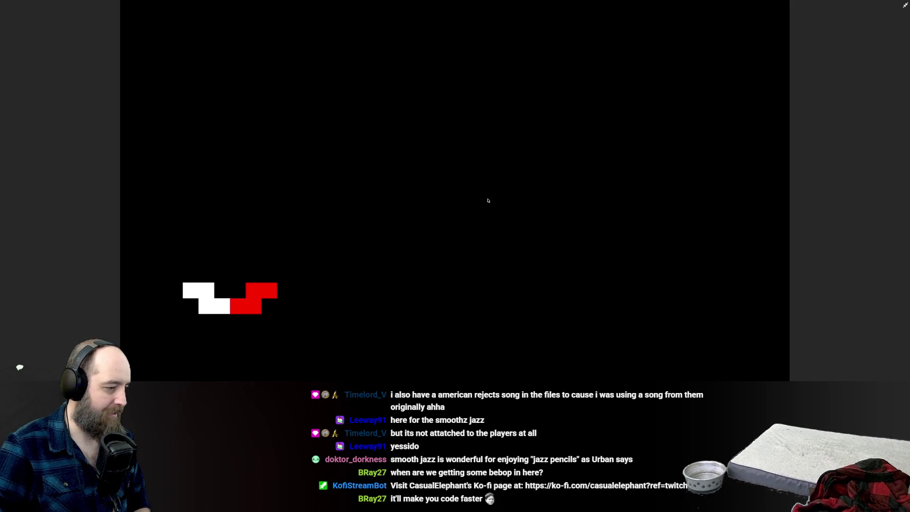
pyautogui.press('Left')
pyautogui.press('Left')
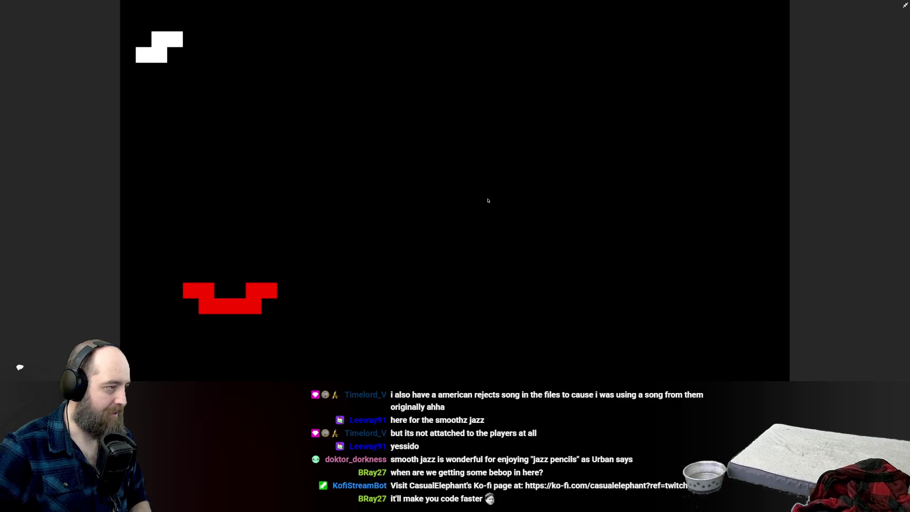
pyautogui.press('Up')
pyautogui.press('Up')
pyautogui.press('Up')
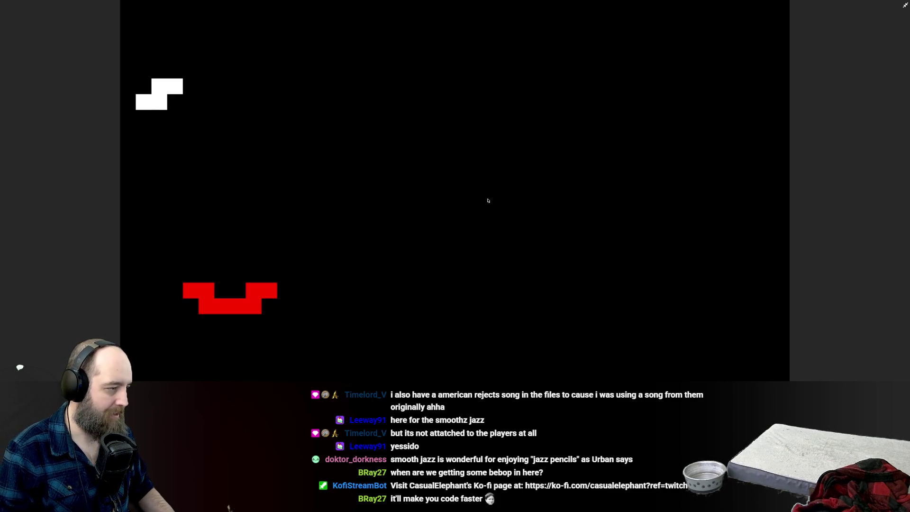
pyautogui.press('Down')
pyautogui.press('Down')
pyautogui.press('Down')
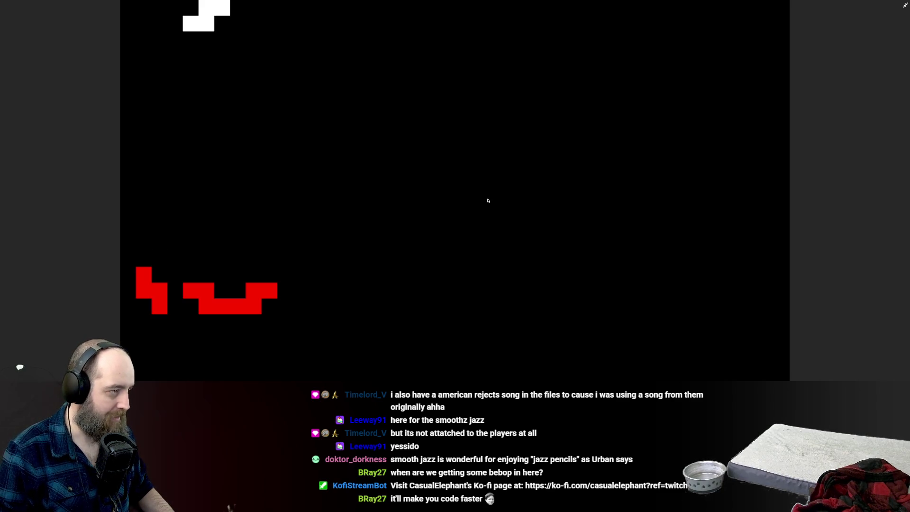
pyautogui.press('Left')
pyautogui.press('Left')
pyautogui.press('Up')
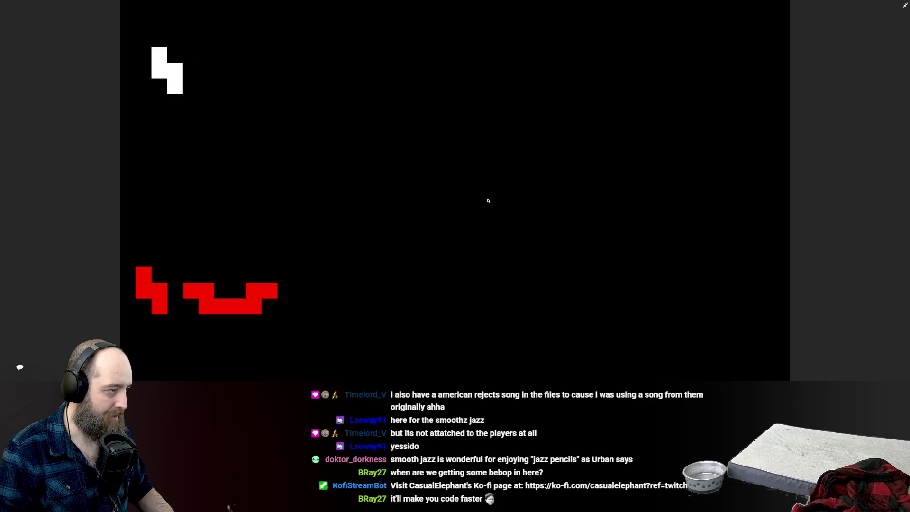
pyautogui.press('Down')
pyautogui.press('Down')
pyautogui.press('Down')
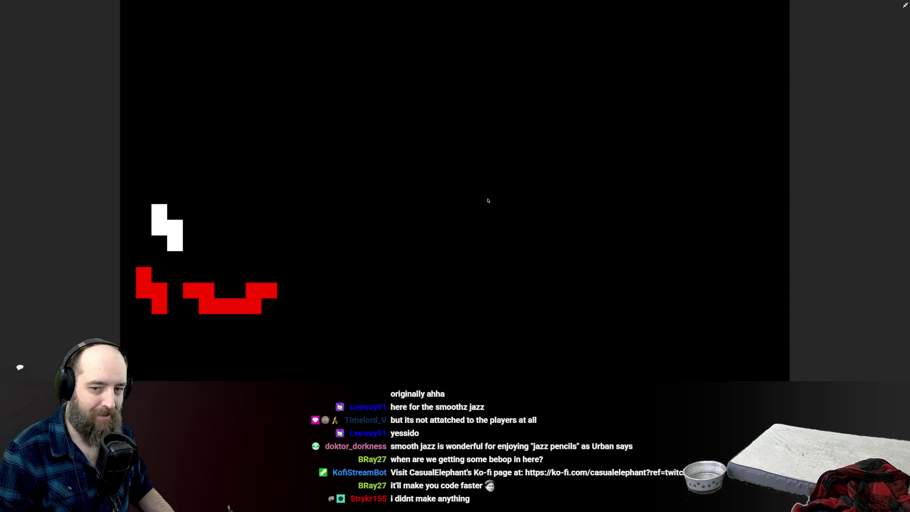
# Move the square piece right and down onto the stack, then position the bar piece
pyautogui.press('Right')
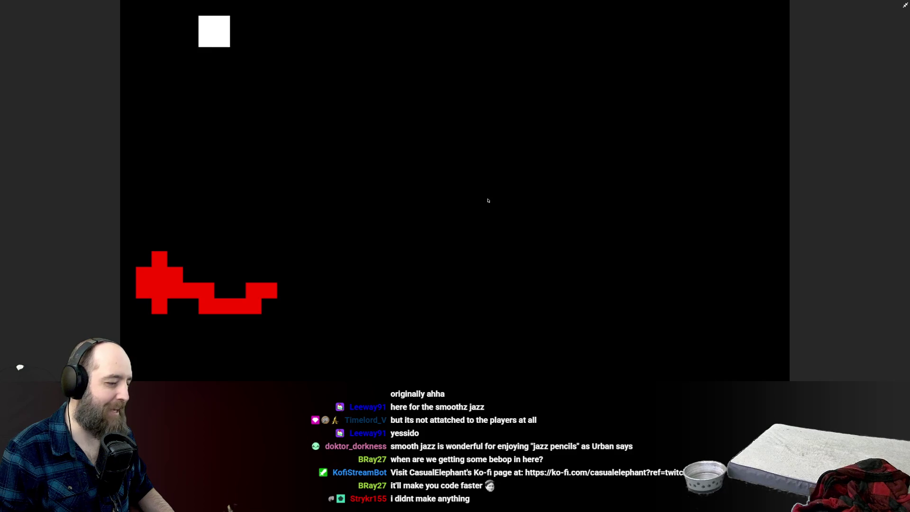
pyautogui.press('Right')
pyautogui.press('Right')
pyautogui.press('Left')
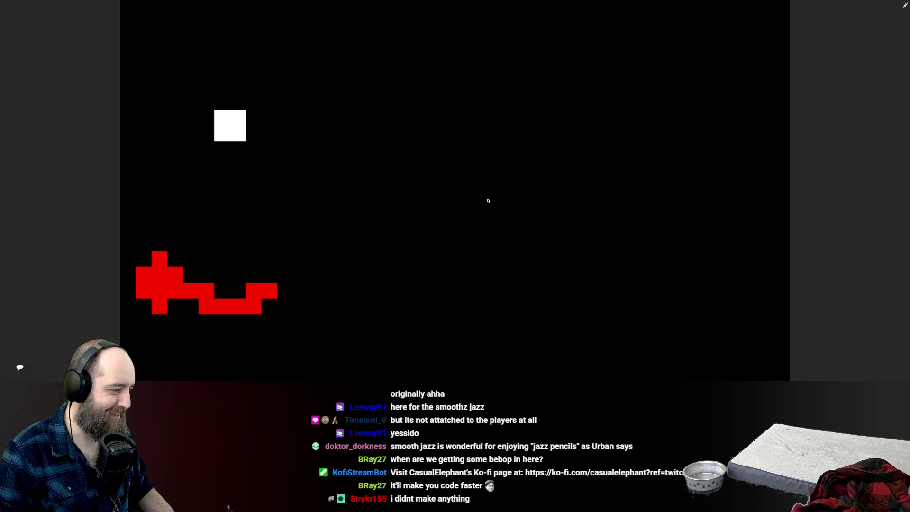
pyautogui.press('Down')
pyautogui.press('Down')
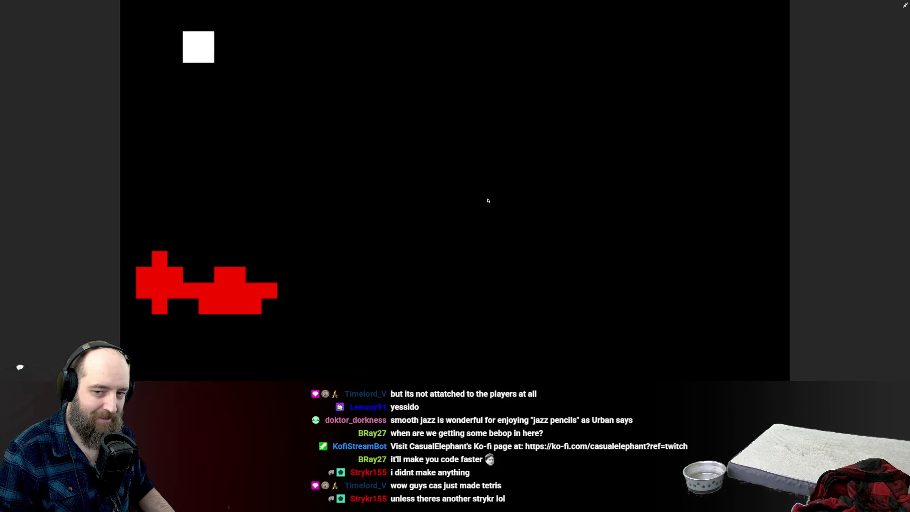
pyautogui.press('Right')
pyautogui.press('Right')
pyautogui.press('Right')
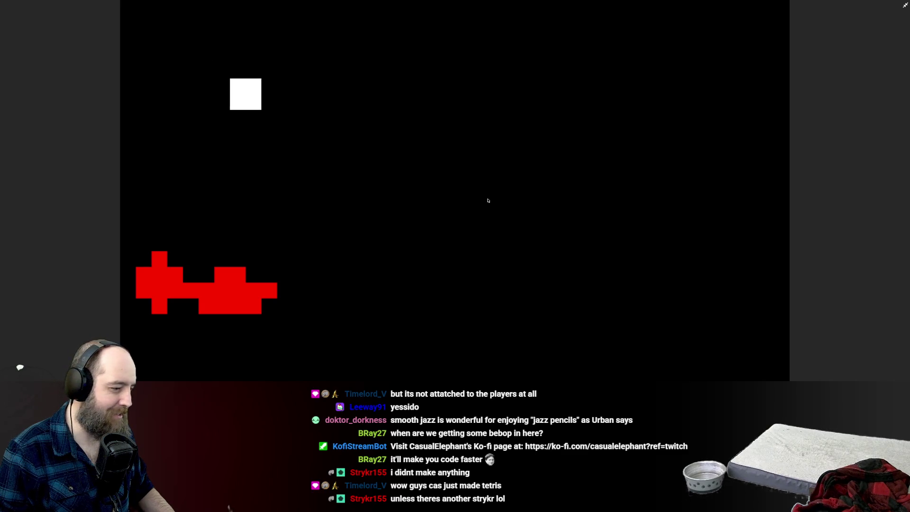
pyautogui.press('Right')
pyautogui.press('Down')
pyautogui.press('Down')
pyautogui.press('Down')
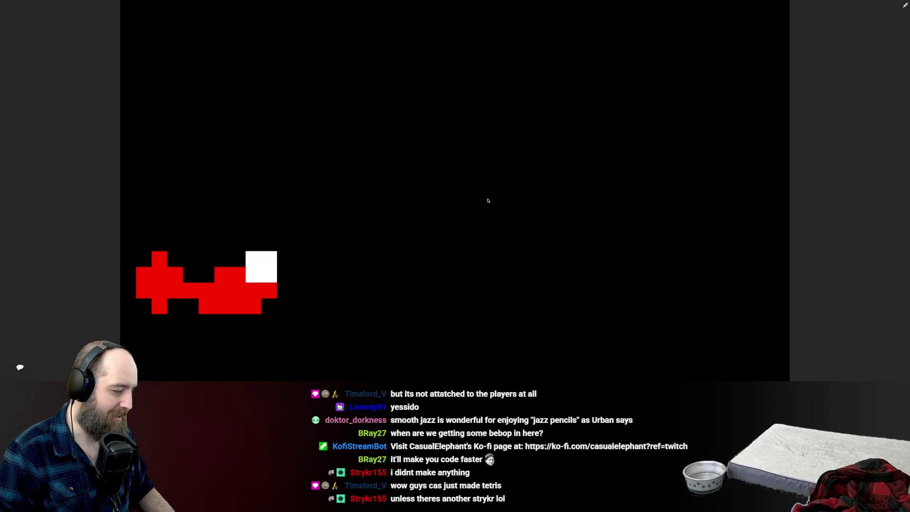
pyautogui.press('Left')
pyautogui.hotkey('alt', 'Tab')
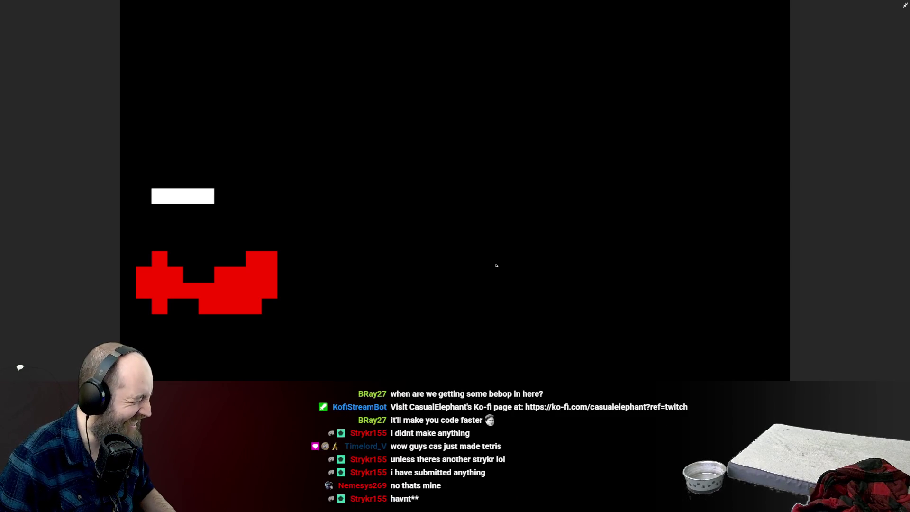
pyautogui.press('Right')
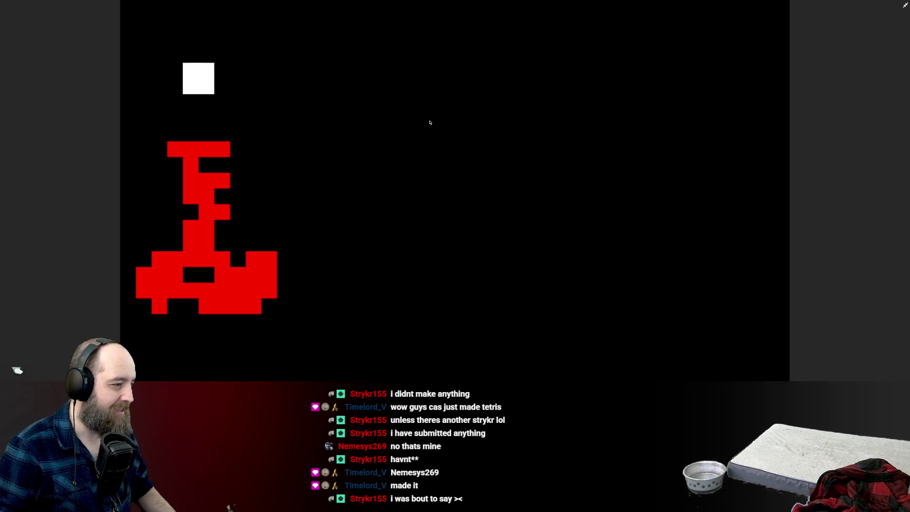
# Rotate and shift the falling square, J and S pieces onto the stack until Game Over
pyautogui.press('Left')
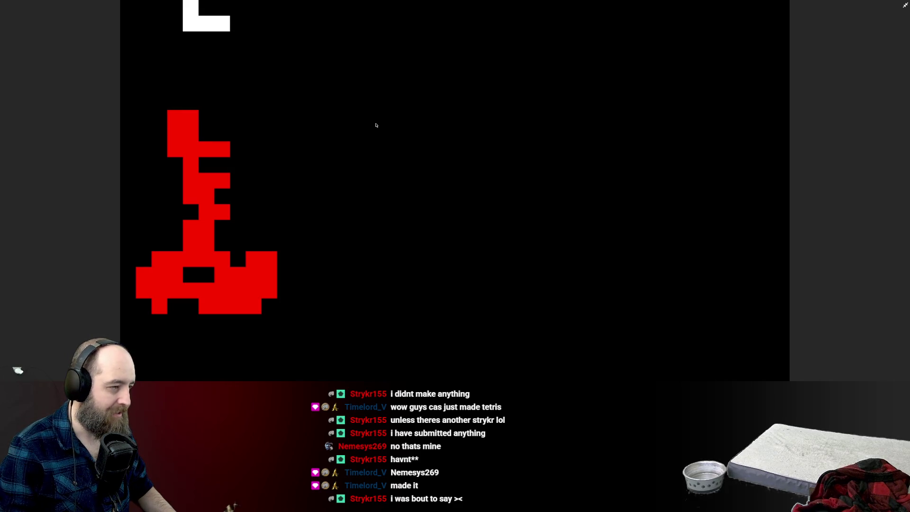
pyautogui.press('Up')
pyautogui.press('Right')
pyautogui.press('Up')
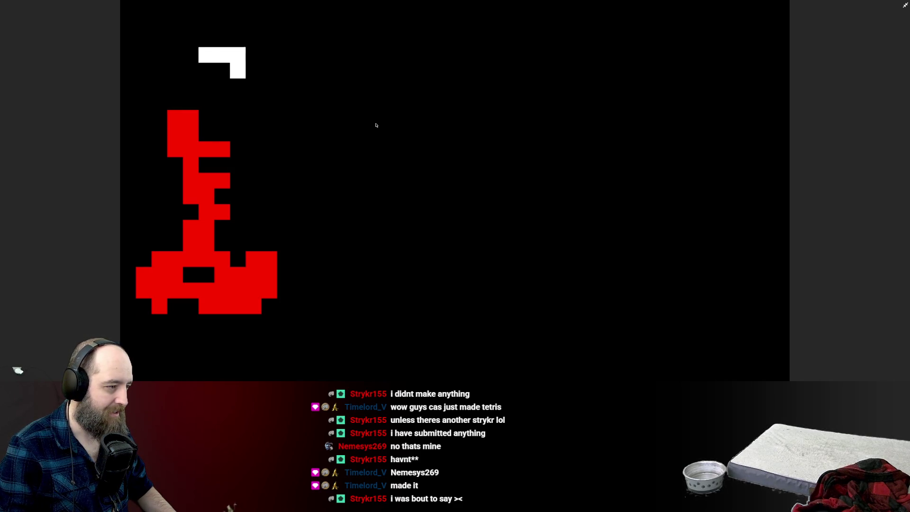
pyautogui.press('Up')
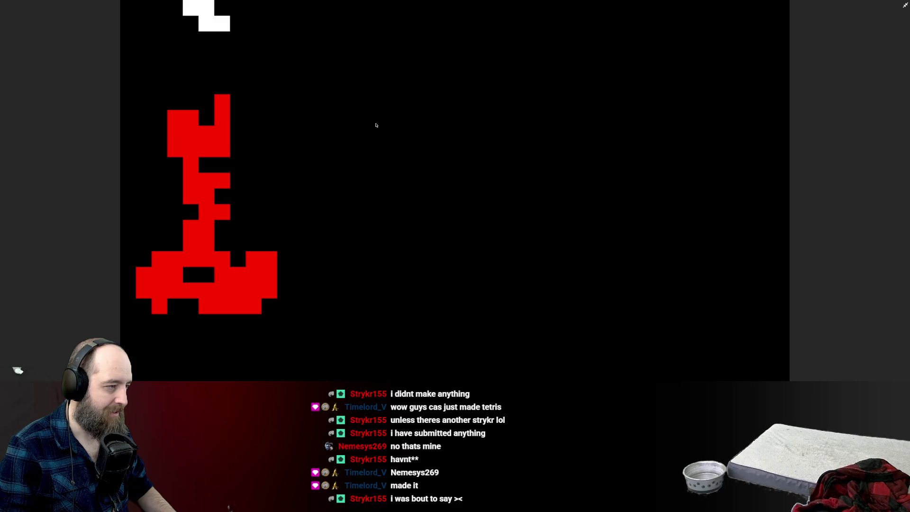
pyautogui.press('Up')
pyautogui.press('Right')
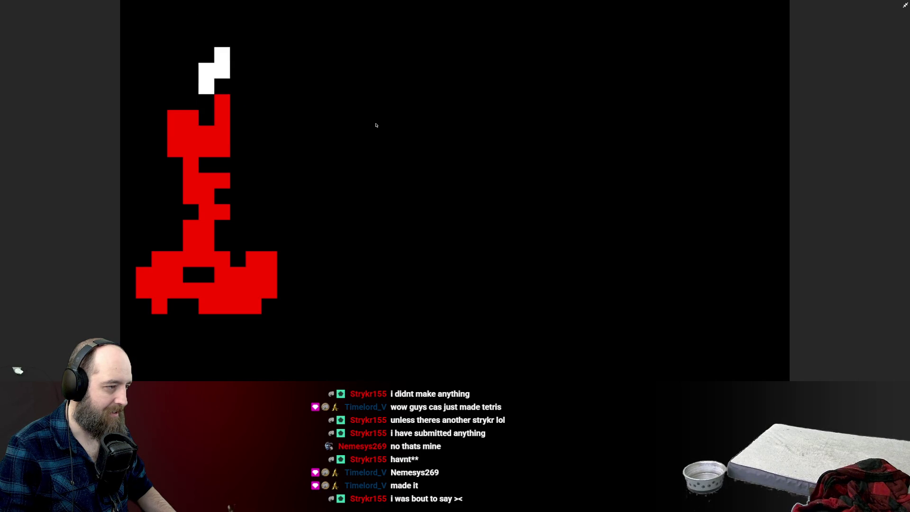
pyautogui.press('Up')
pyautogui.press('Right')
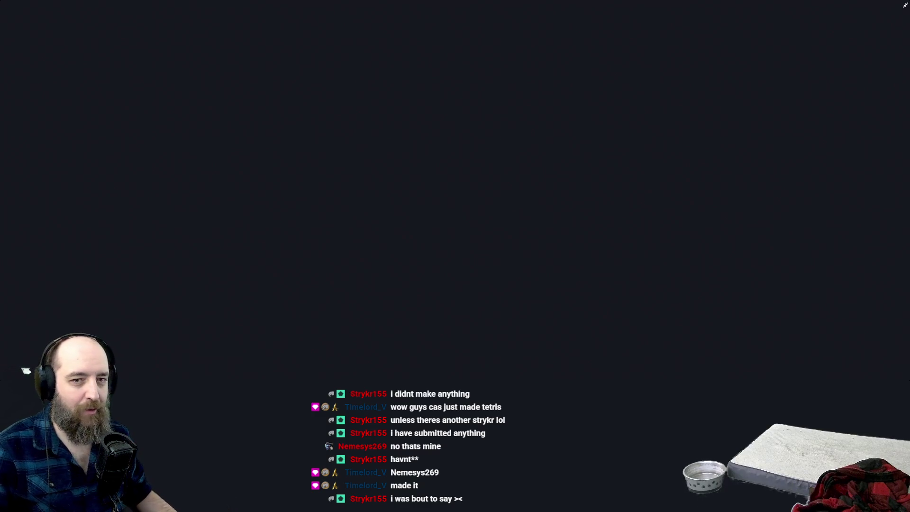
# Exit the game's full screen and close the JuiceMind sandbox, Pygame IDE and Replit Tetris tabs
pyautogui.press('Escape')
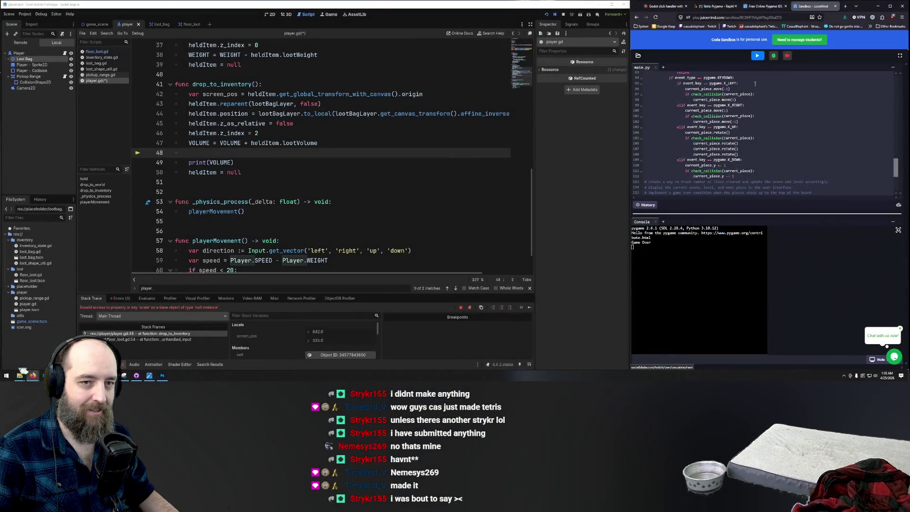
pyautogui.click(835, 7)
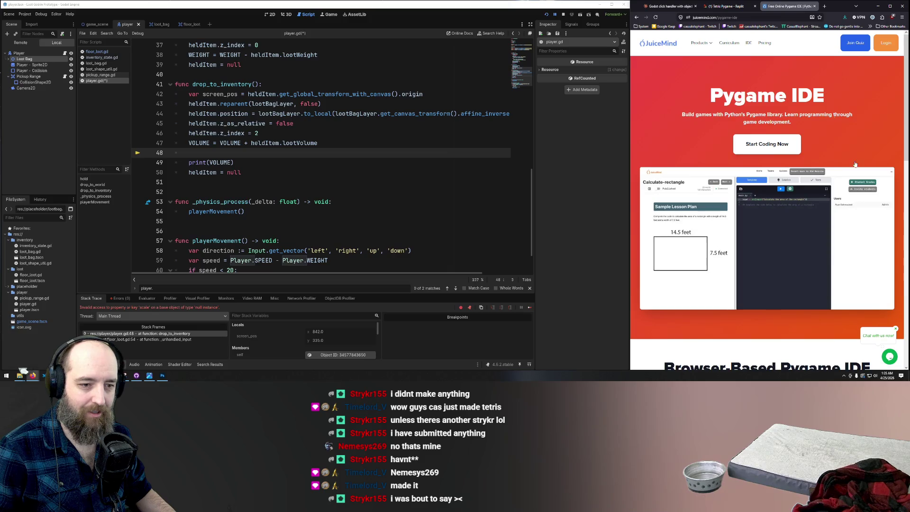
pyautogui.click(814, 6)
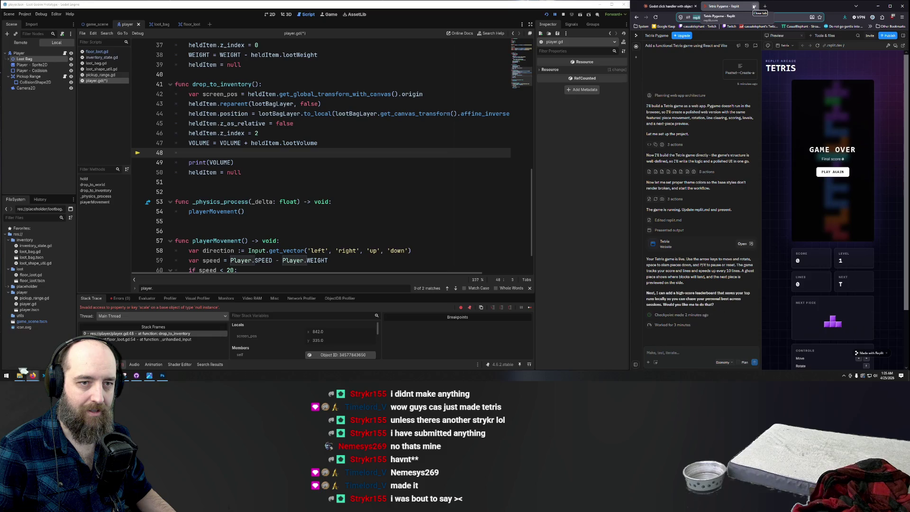
pyautogui.click(753, 6)
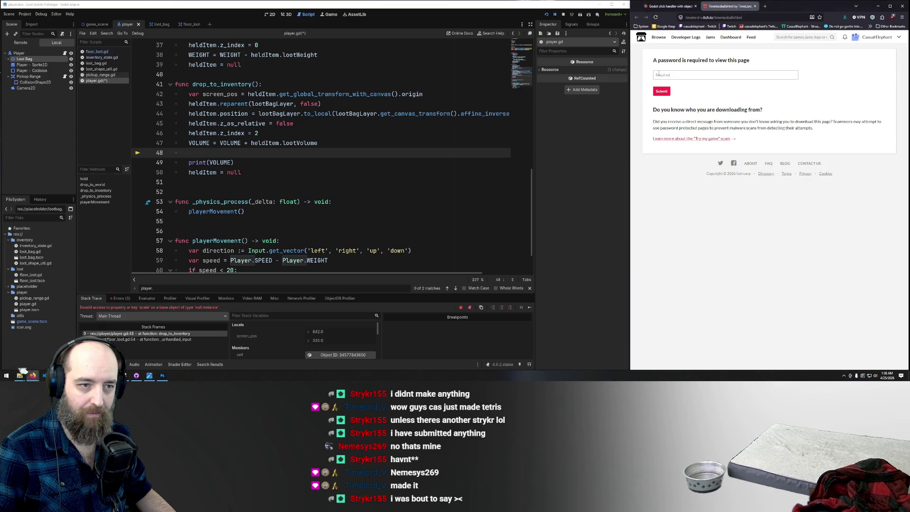
# Focus the itch.io password field and dismiss the saved-login suggestions
pyautogui.click(683, 75)
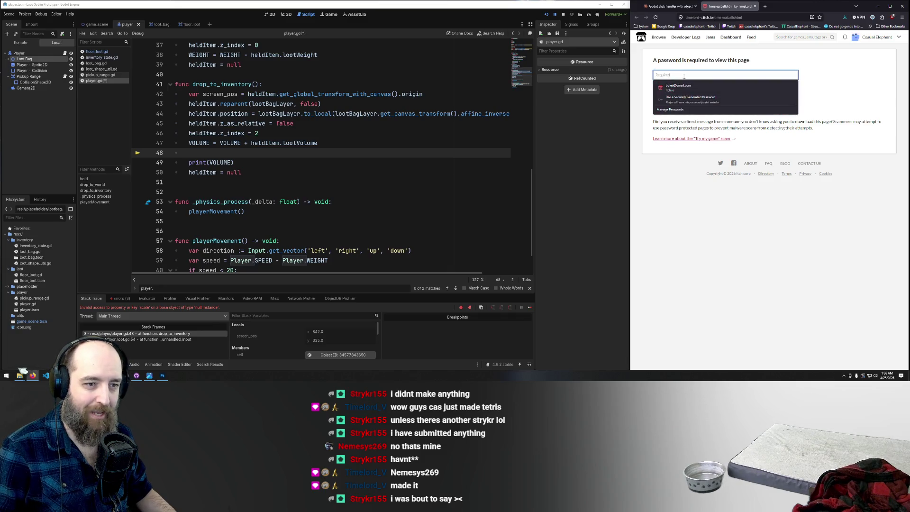
pyautogui.click(809, 272)
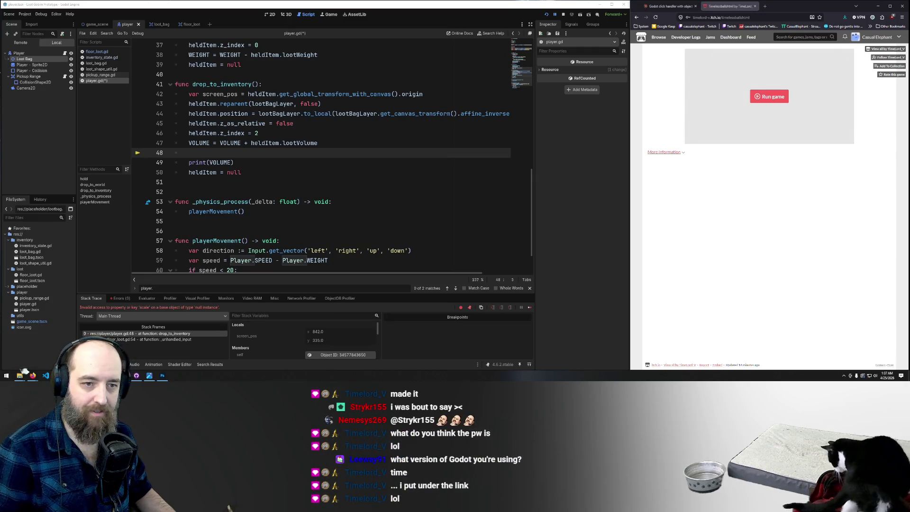
# Start Timeless Rolling, view its settings in a maximized browser, then go back to the main menu
pyautogui.click(763, 100)
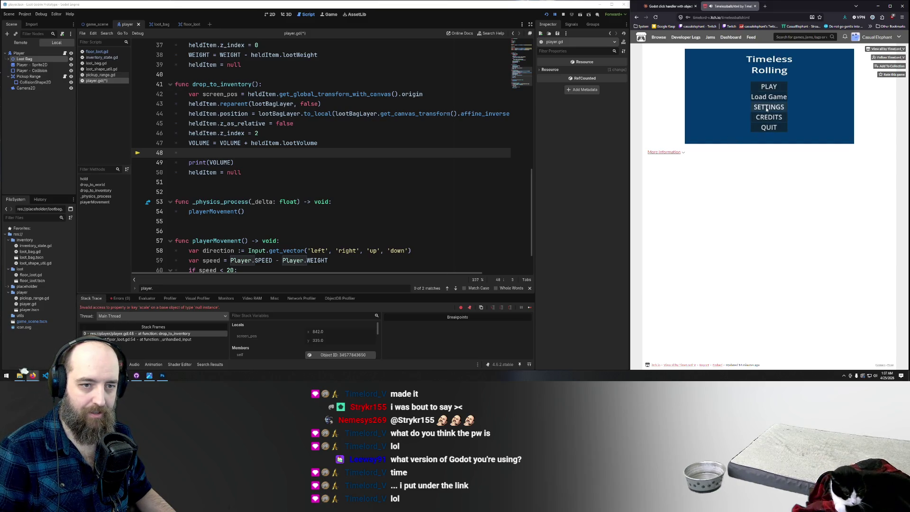
pyautogui.click(766, 107)
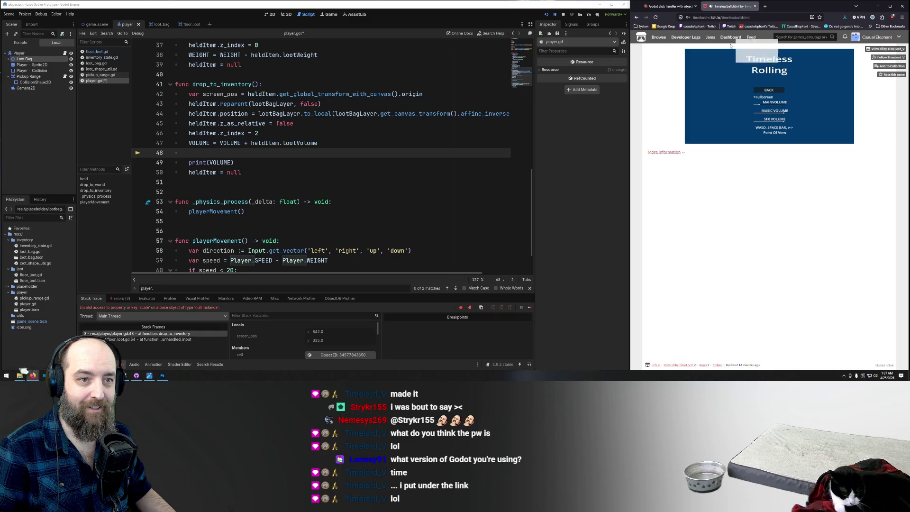
pyautogui.click(891, 7)
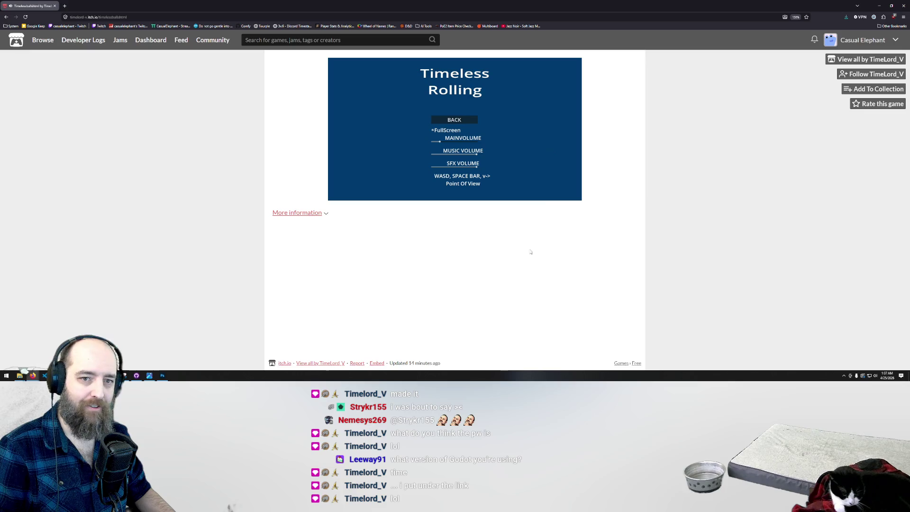
pyautogui.scroll(4, 555, 246)
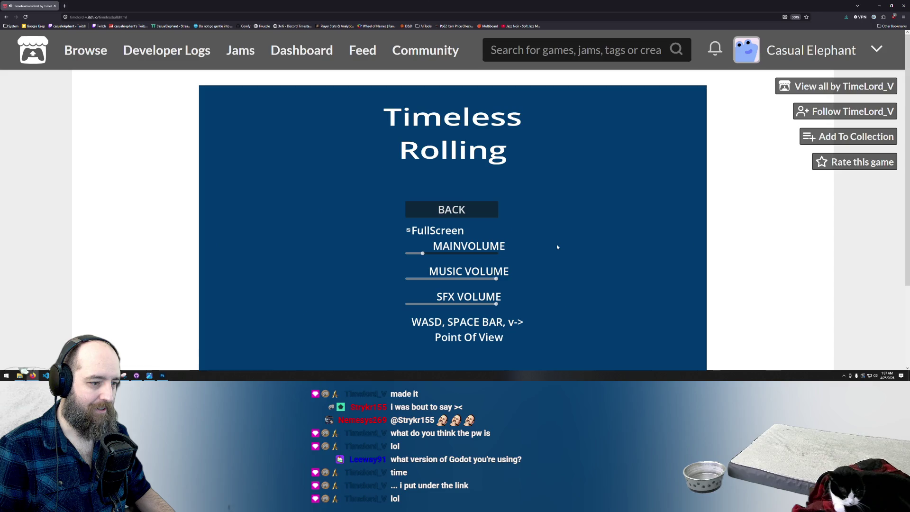
pyautogui.scroll(-2, 719, 227)
pyautogui.scroll(2, 727, 226)
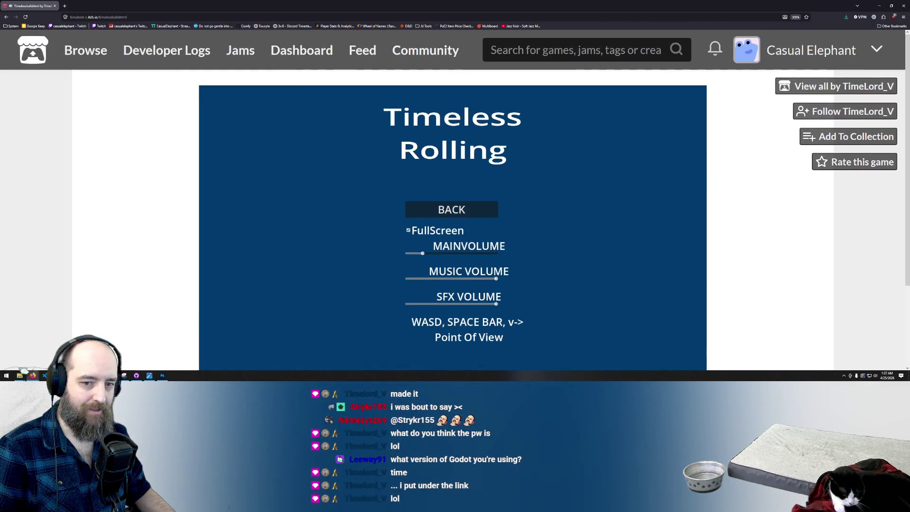
pyautogui.scroll(-1, 904, 244)
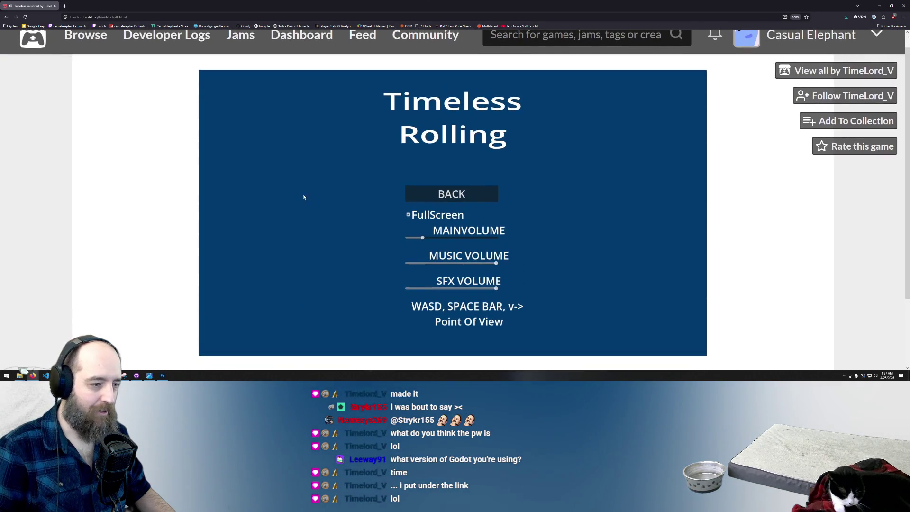
pyautogui.click(462, 197)
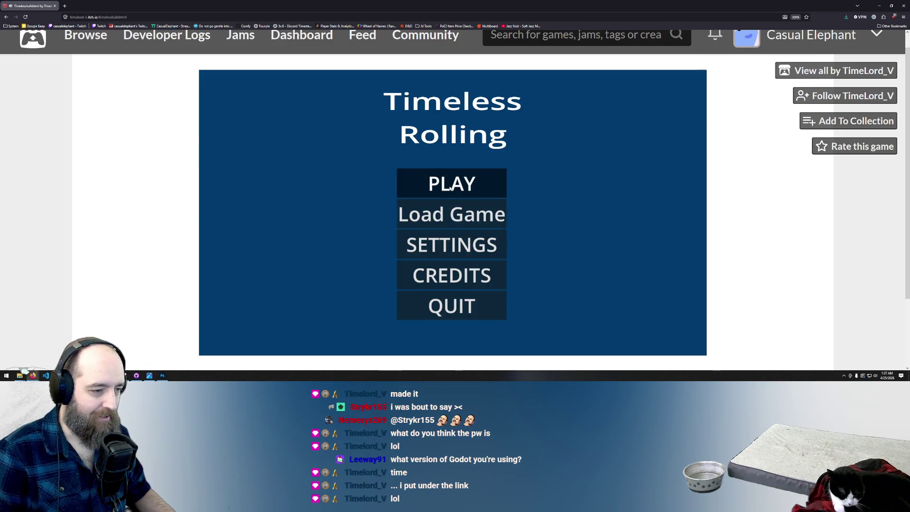
# Play Timeless Rolling fullscreen to 20 bounces, then close the itch.io window to return to Godot
pyautogui.click(452, 183)
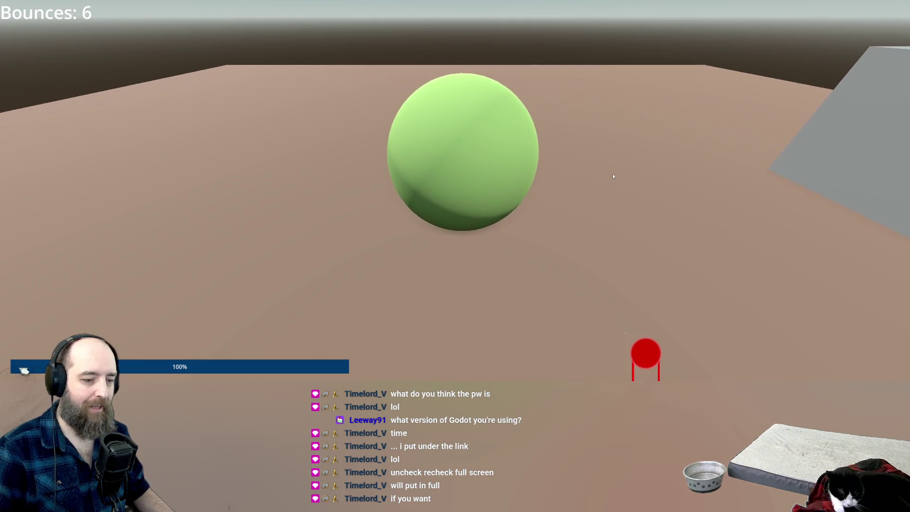
pyautogui.press('Escape')
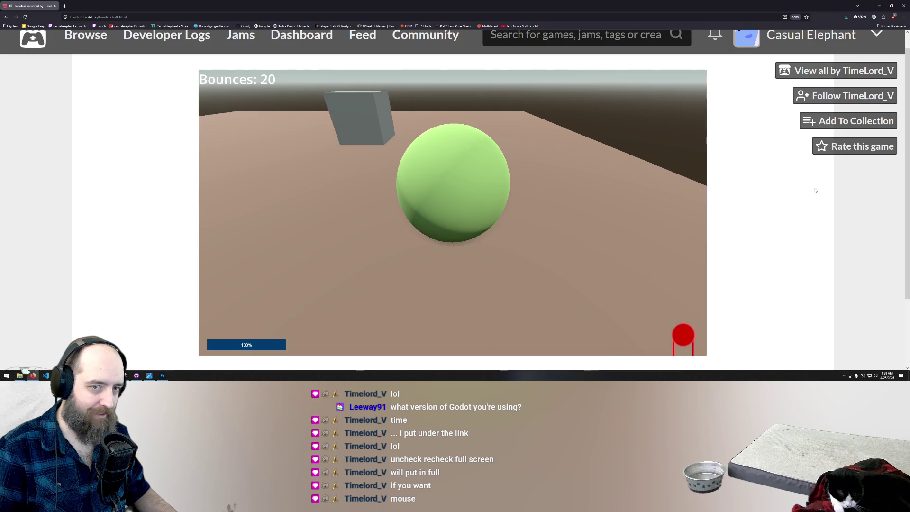
pyautogui.hotkey('ctrl', '-')
pyautogui.hotkey('ctrl', '-')
pyautogui.hotkey('ctrl', '-')
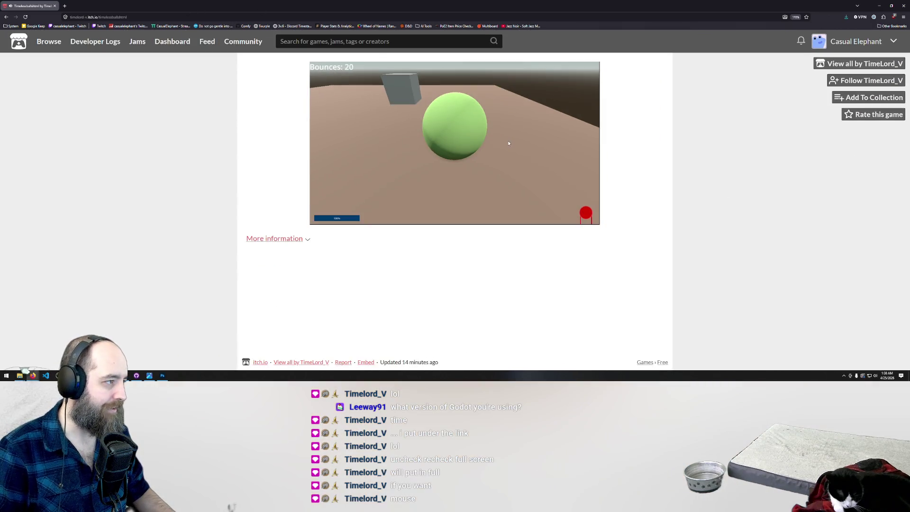
pyautogui.click(140, 17)
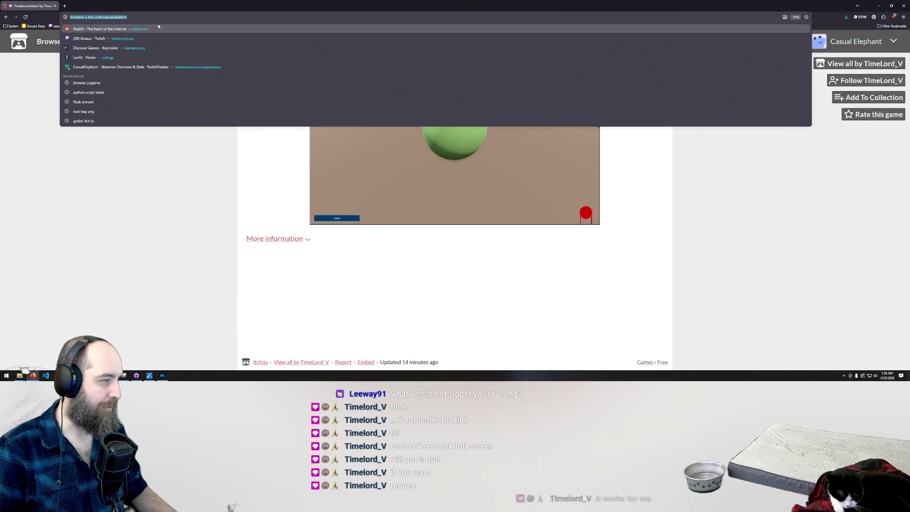
pyautogui.click(55, 6)
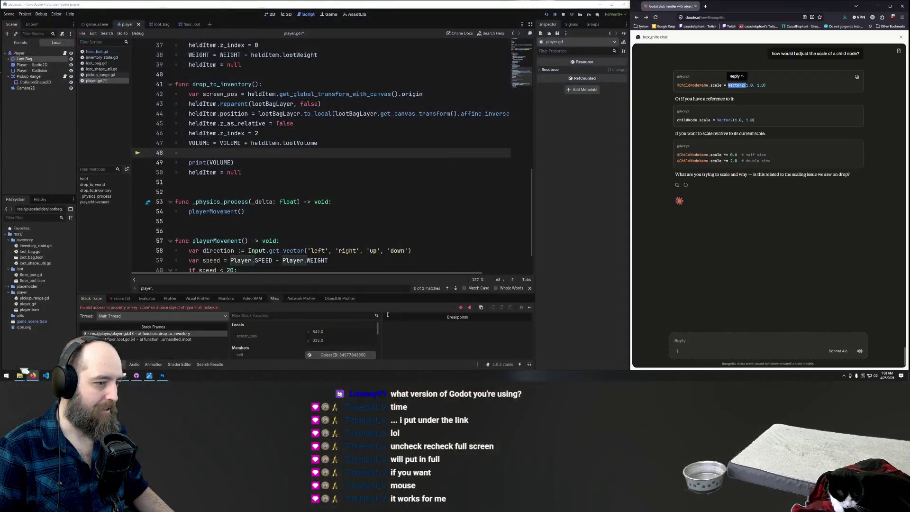
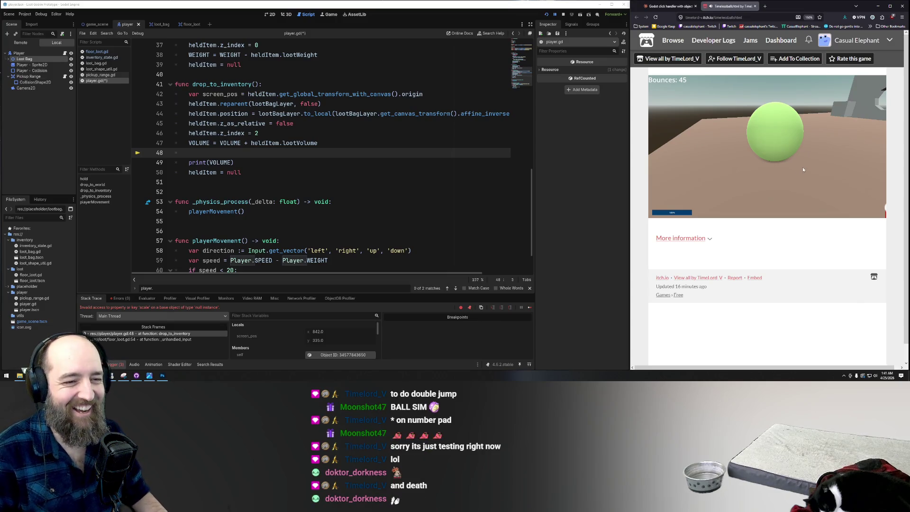
# Reload the Timeless Rolling page, run the game, and press PLAY to start it full screen
pyautogui.click(656, 18)
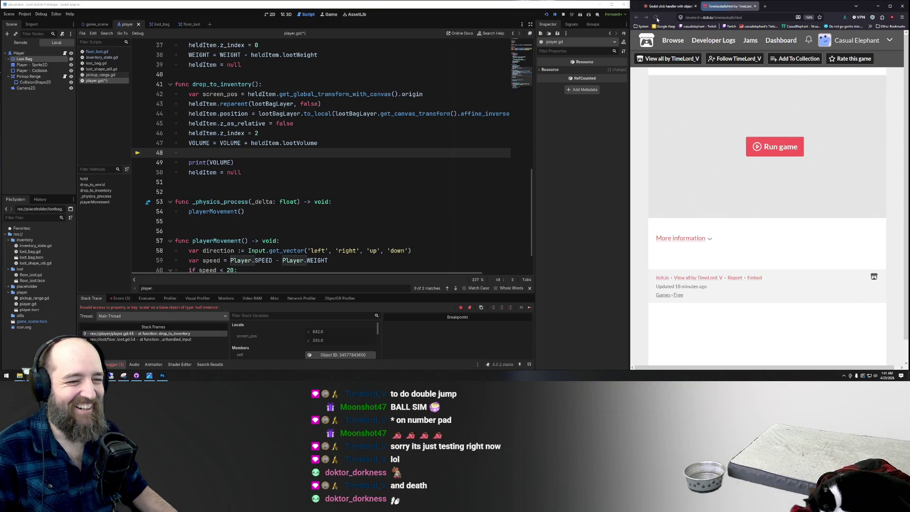
pyautogui.click(776, 145)
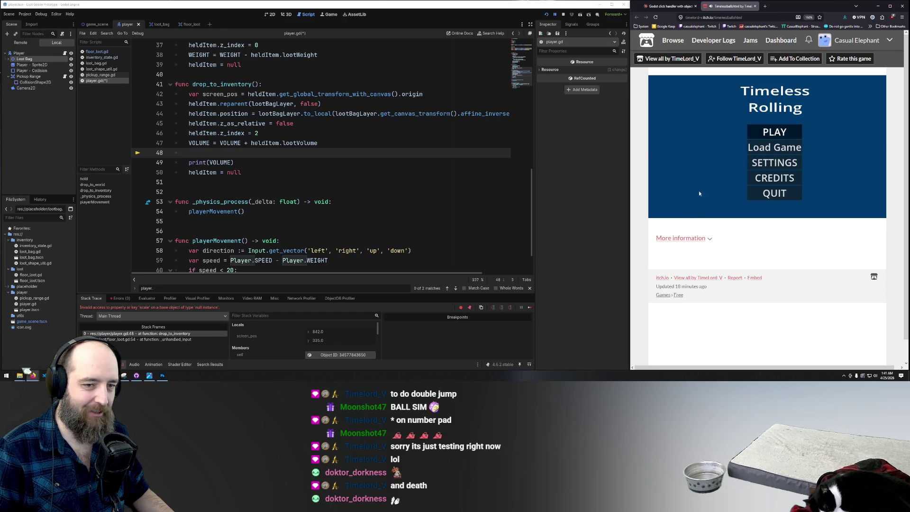
pyautogui.click(774, 132)
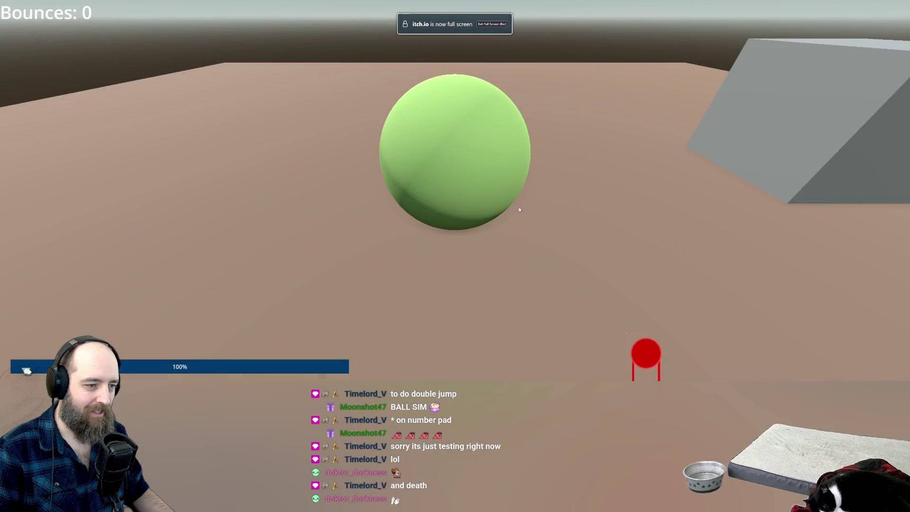
# Roll the green ball along the platform until Bounces reaches 55, then pause with Escape
pyautogui.press('w')
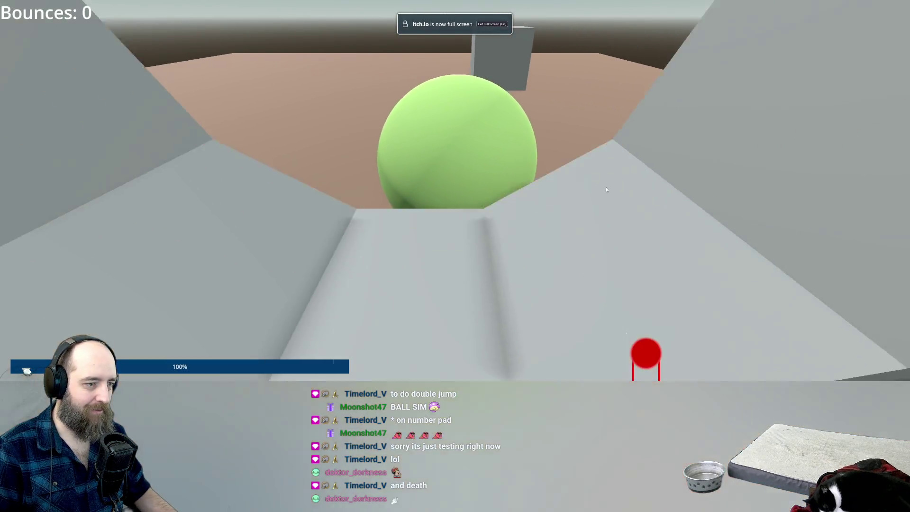
pyautogui.press('w')
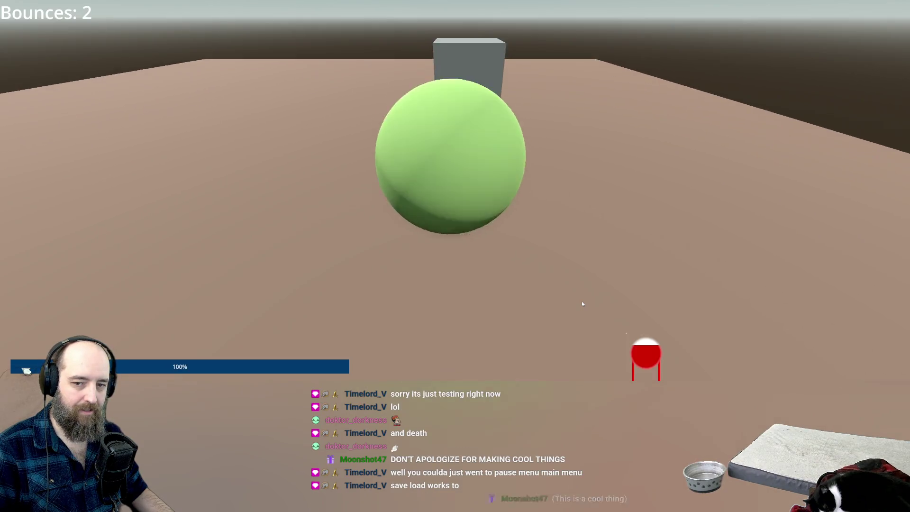
pyautogui.press('a')
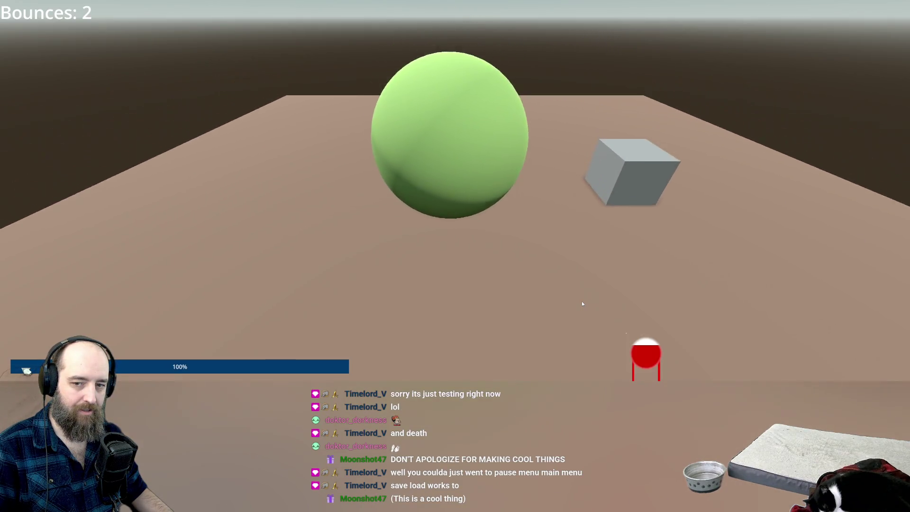
pyautogui.press('w')
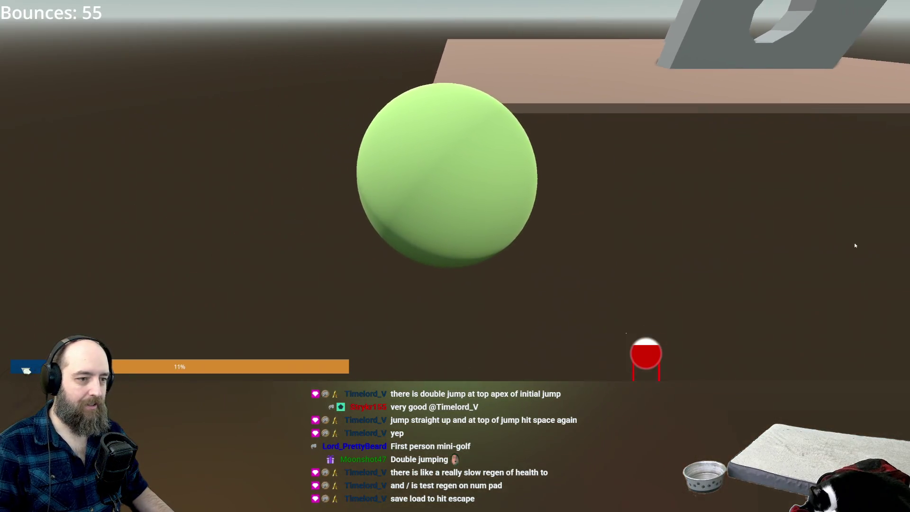
pyautogui.press('Escape')
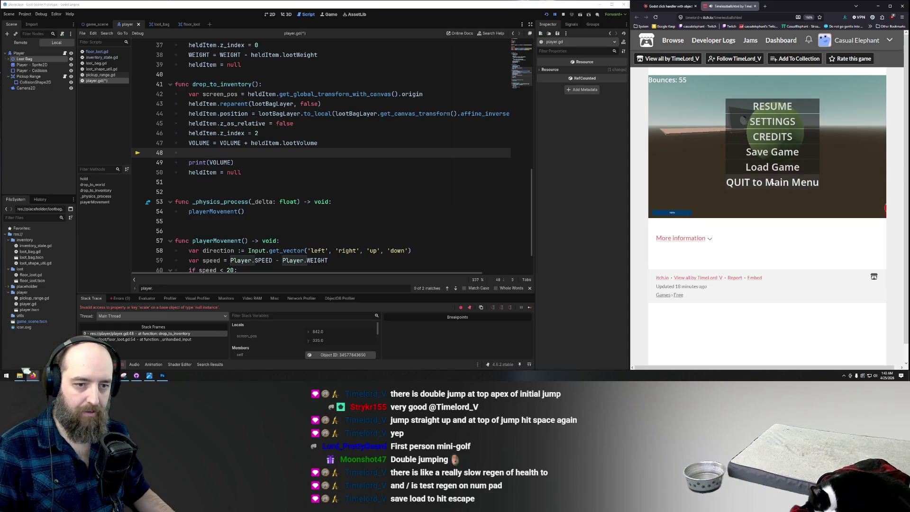
# Quit to the main menu, load the saved game, and jump the ball onto the platform toward the wall
pyautogui.click(772, 183)
pyautogui.click(442, 193)
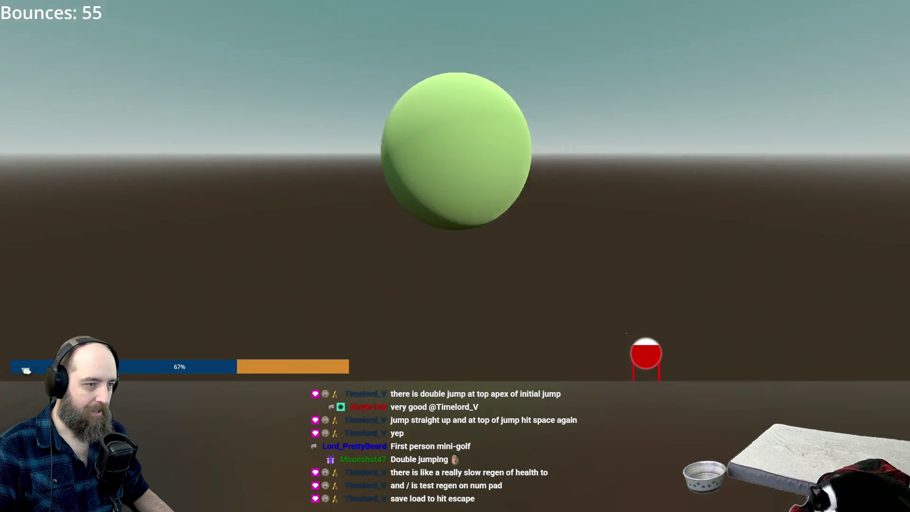
pyautogui.press('w')
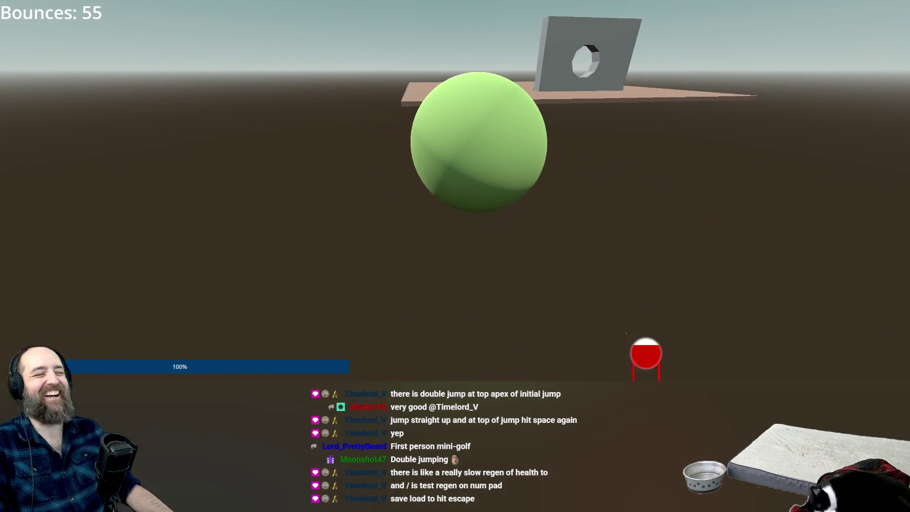
pyautogui.press('space')
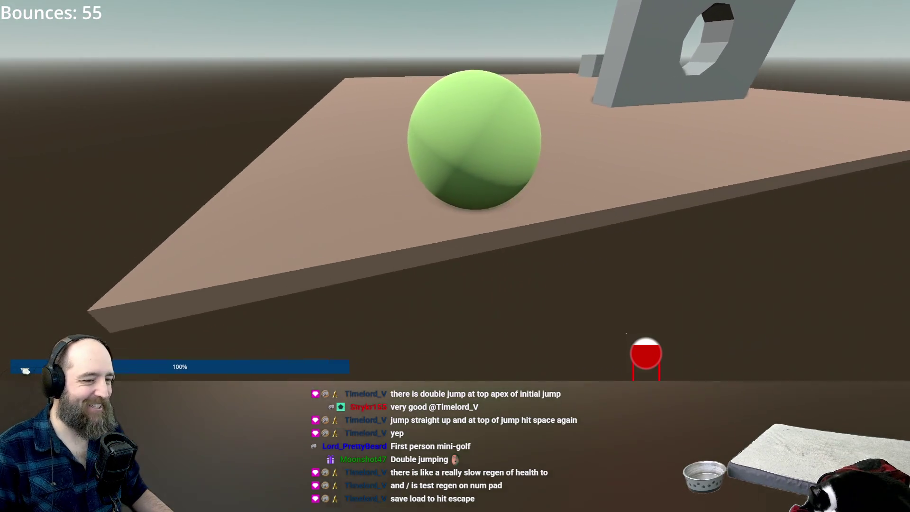
pyautogui.press('w')
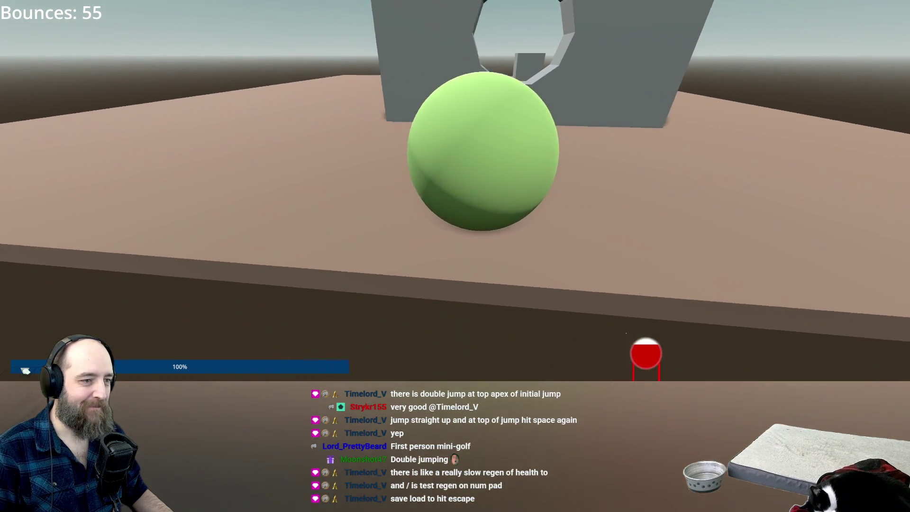
# Back away from the wall's hole, climb back up, then turn and move across the floor
pyautogui.press('s')
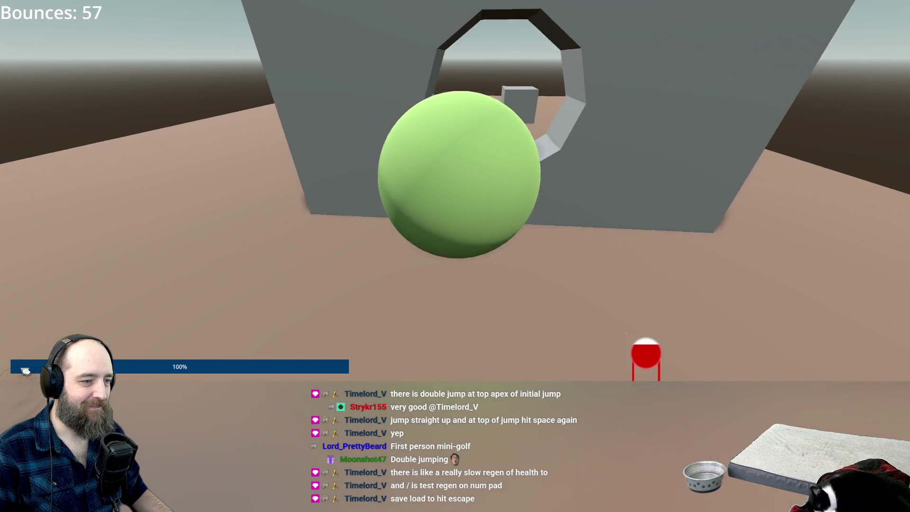
pyautogui.press('space')
pyautogui.press('w')
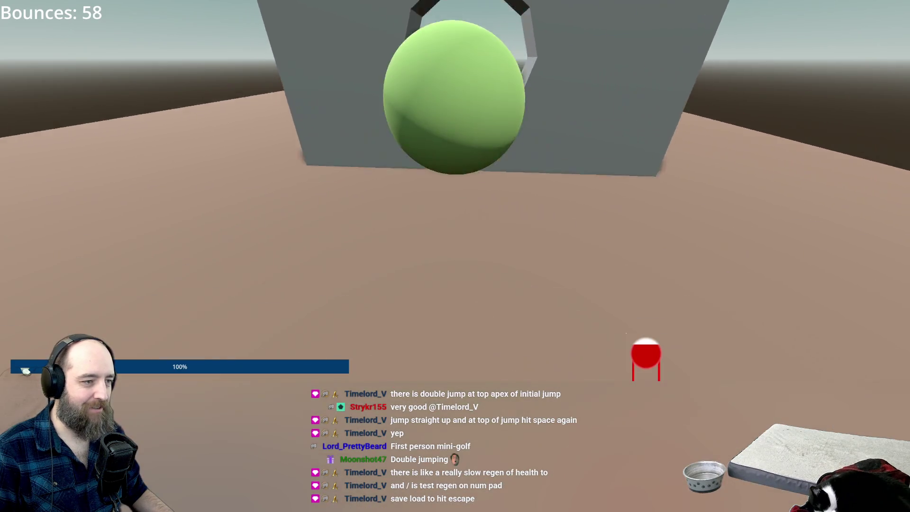
pyautogui.press('s')
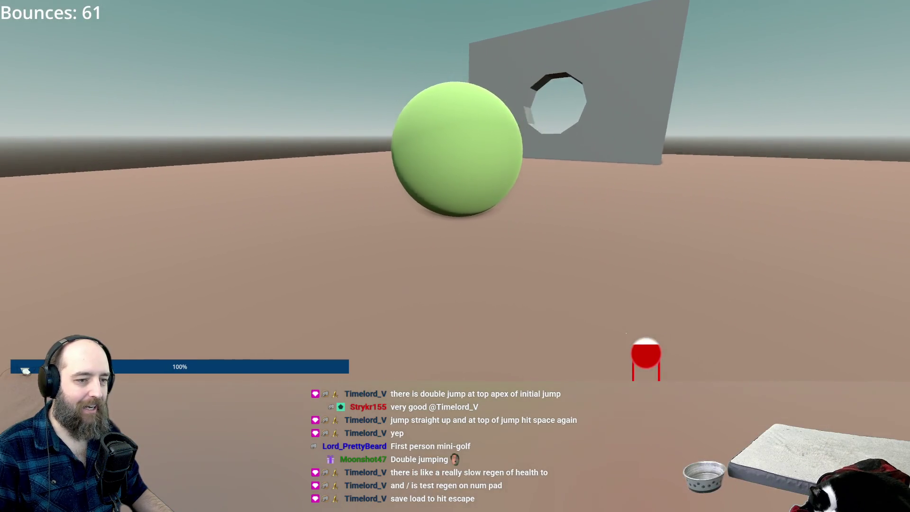
pyautogui.press('s')
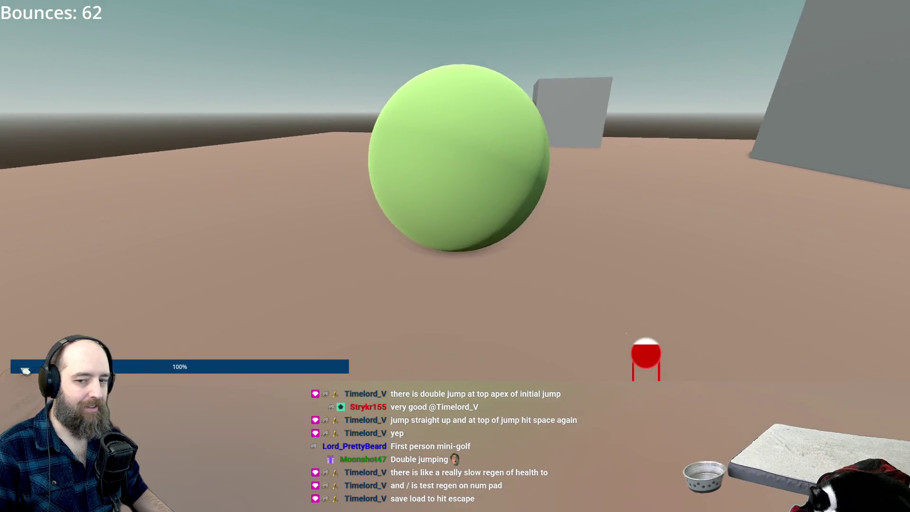
pyautogui.press('d')
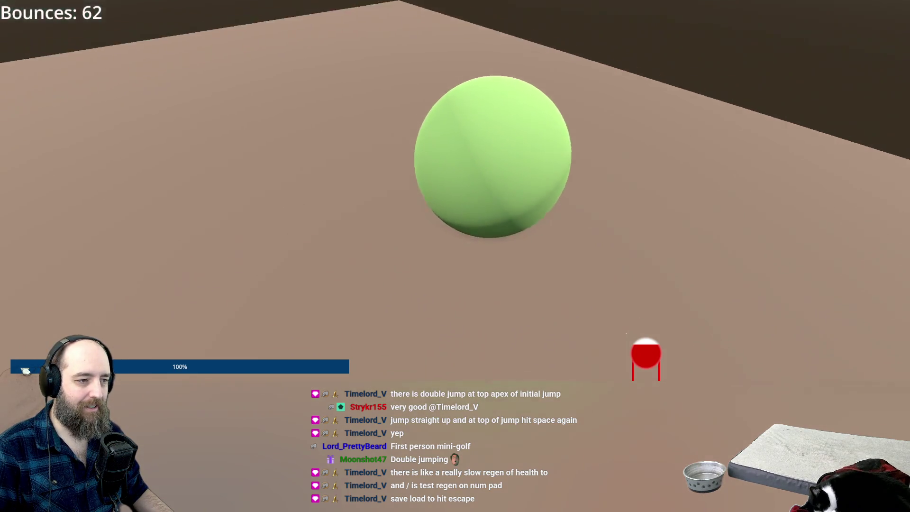
pyautogui.press('w')
# Jump and knock the ball off the wall until Bounces reads 65, then leave full screen
pyautogui.press('space')
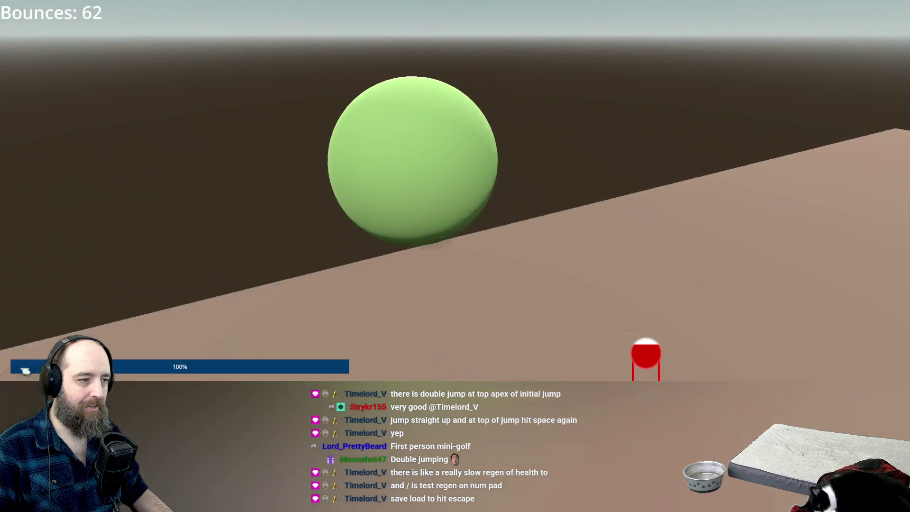
pyautogui.press('a')
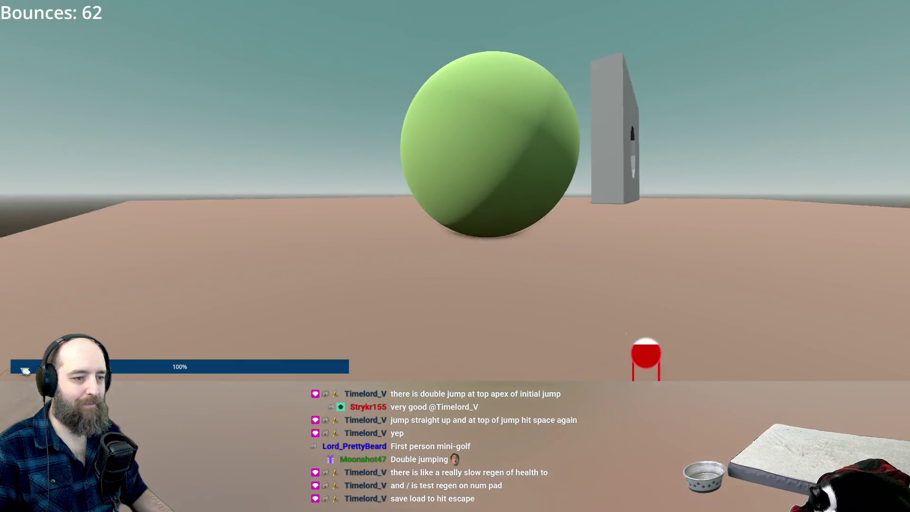
pyautogui.press('w')
pyautogui.press('space')
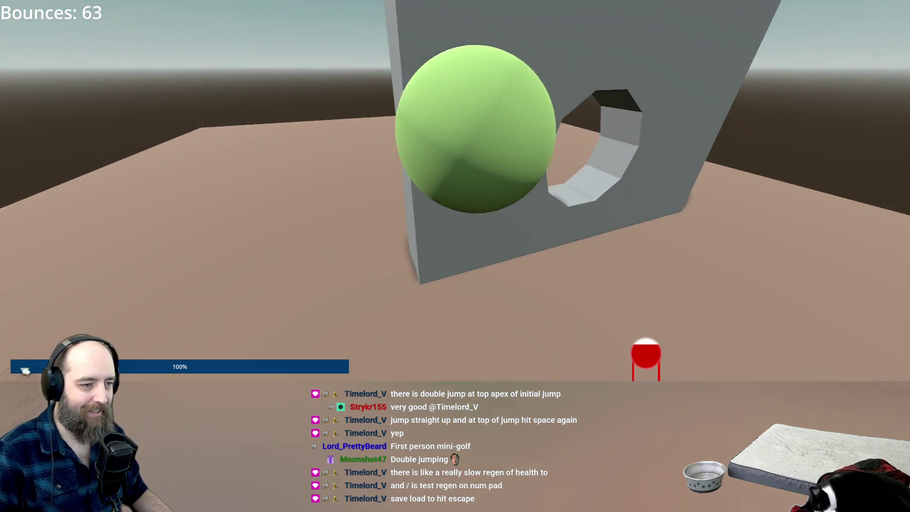
pyautogui.press('a')
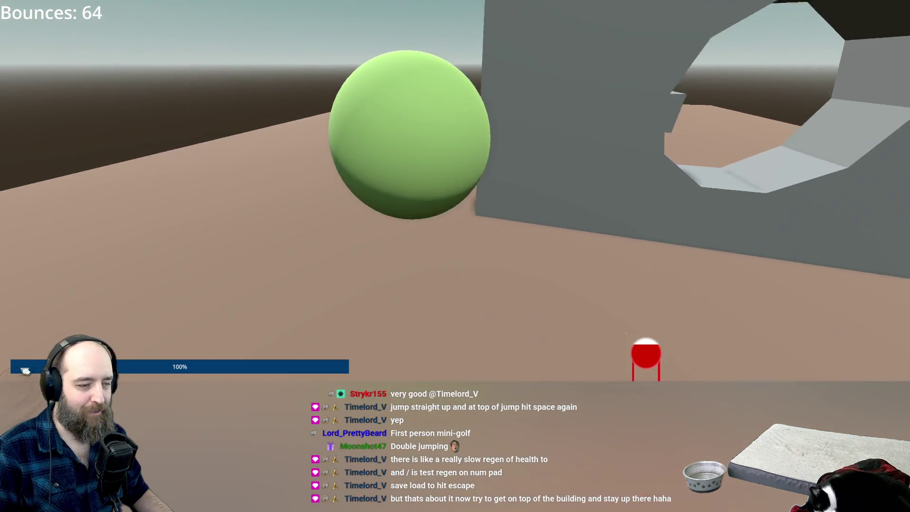
pyautogui.press('a')
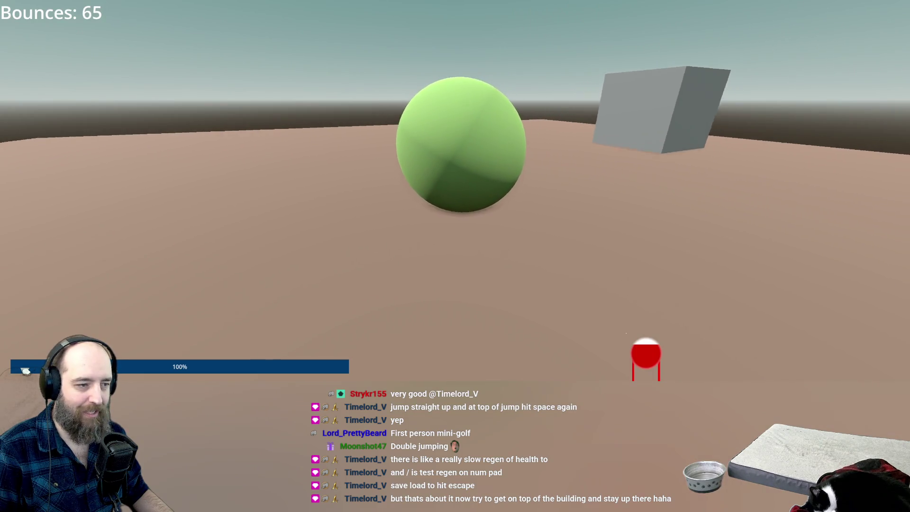
pyautogui.press('a')
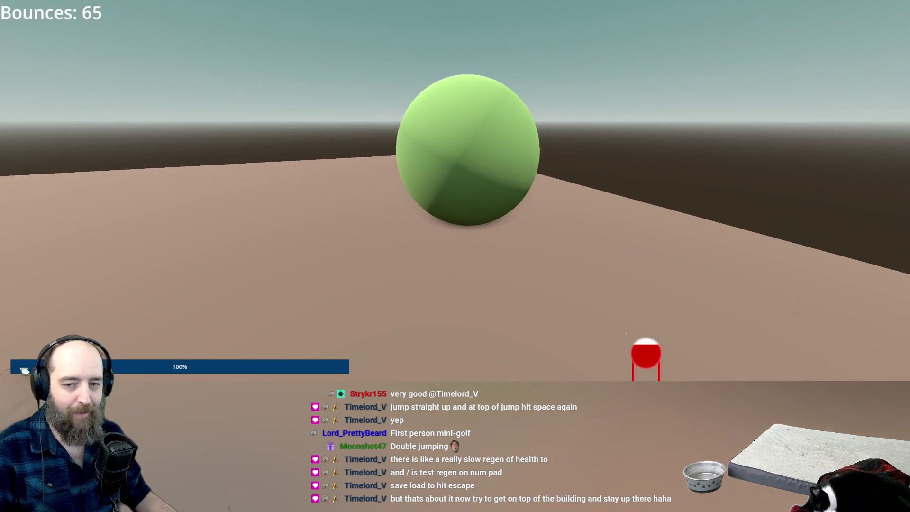
pyautogui.press('Escape')
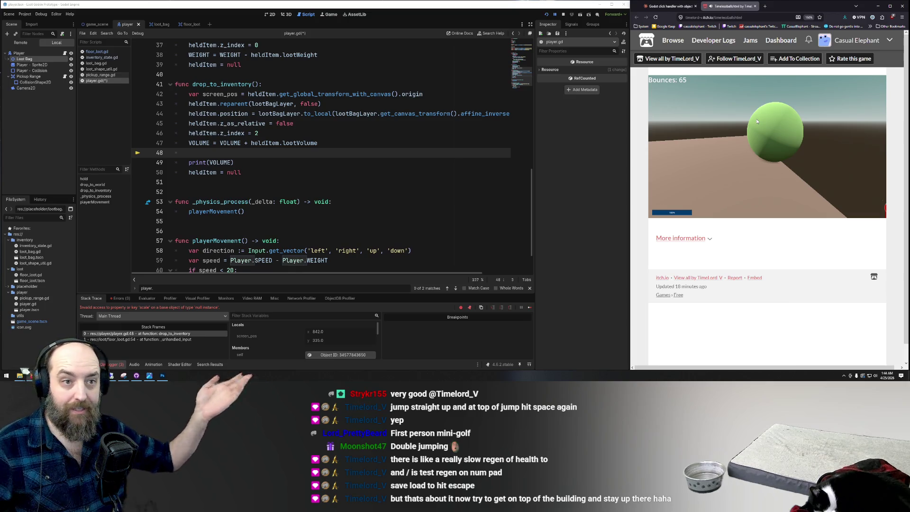
# Close the itch.io game tab so Godot's player.gd and the Claude chat are in view
pyautogui.click(756, 6)
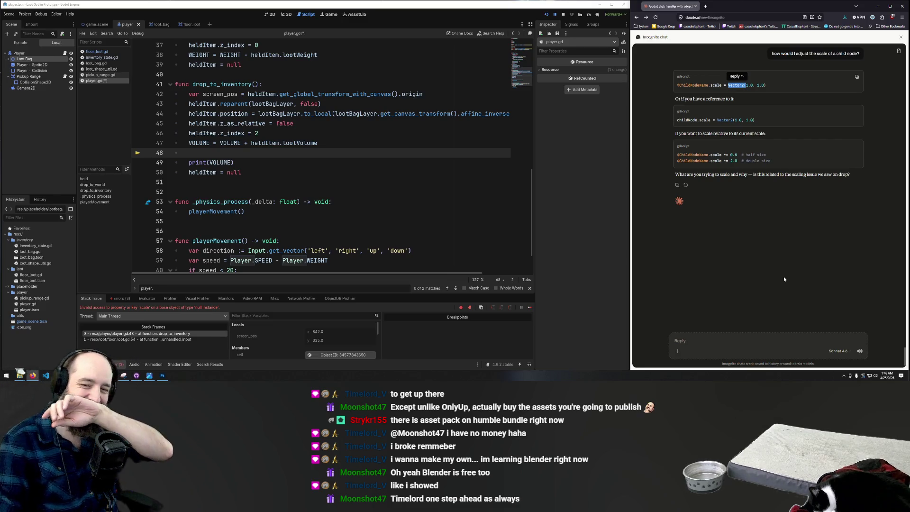
# Restore line 48's Loot Bag scale statement in player.gd and save the script
pyautogui.click(730, 307)
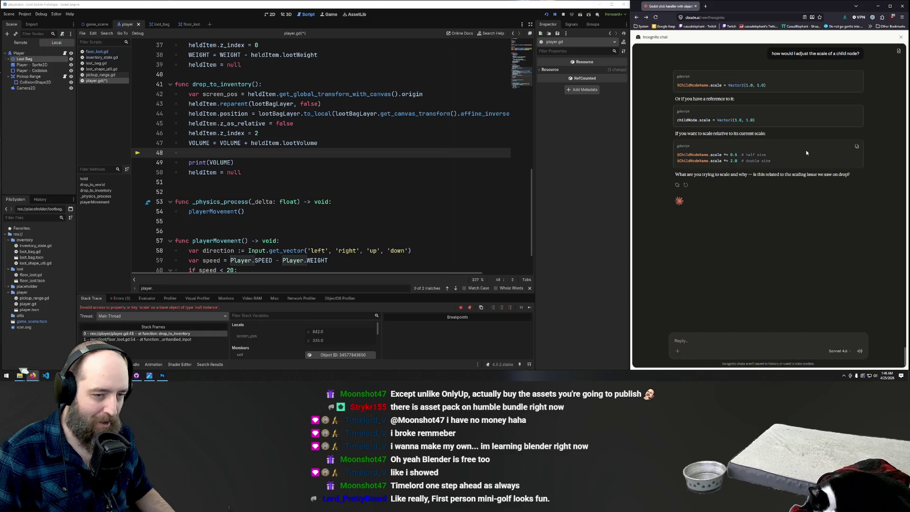
pyautogui.click(323, 151)
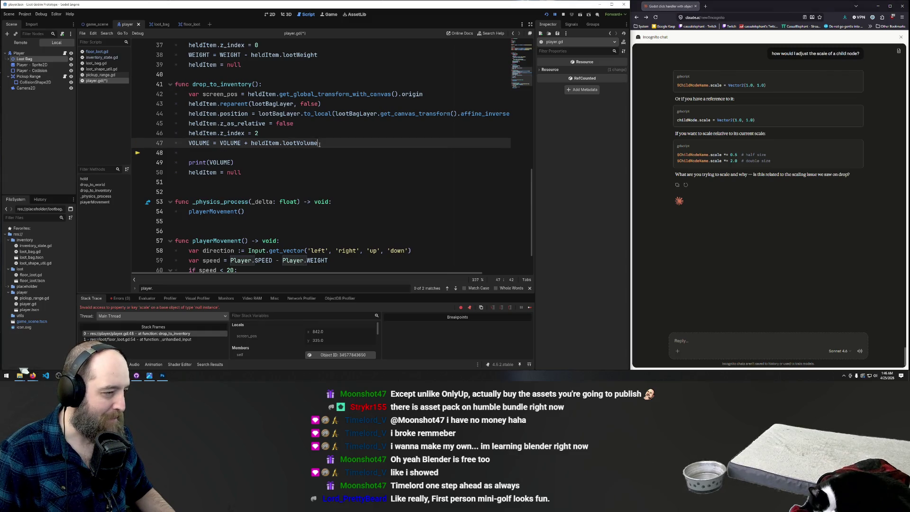
pyautogui.hotkey('ctrl', 'v')
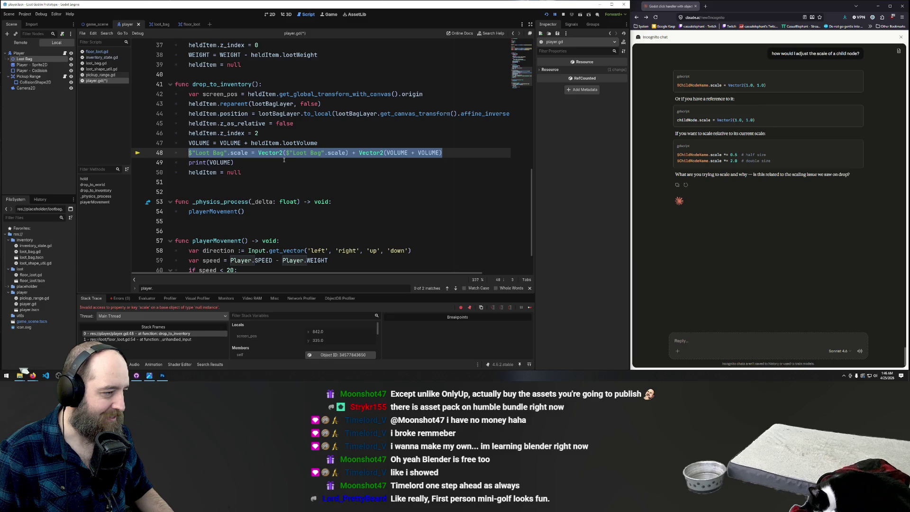
pyautogui.hotkey('ctrl', 's')
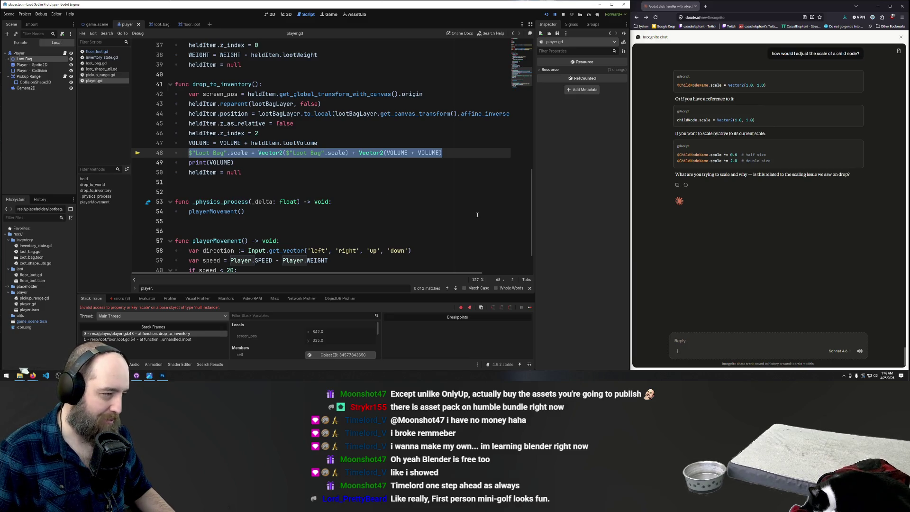
pyautogui.press('BackSpace')
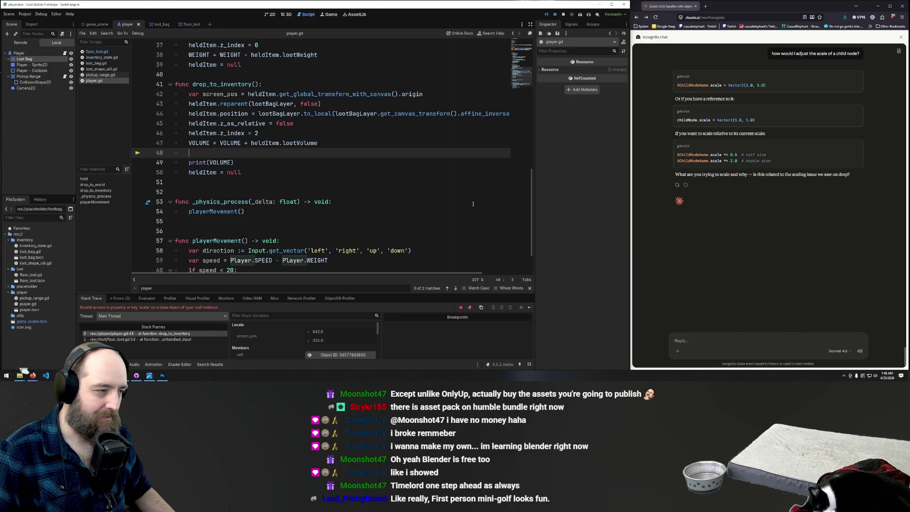
pyautogui.hotkey('ctrl', 'z')
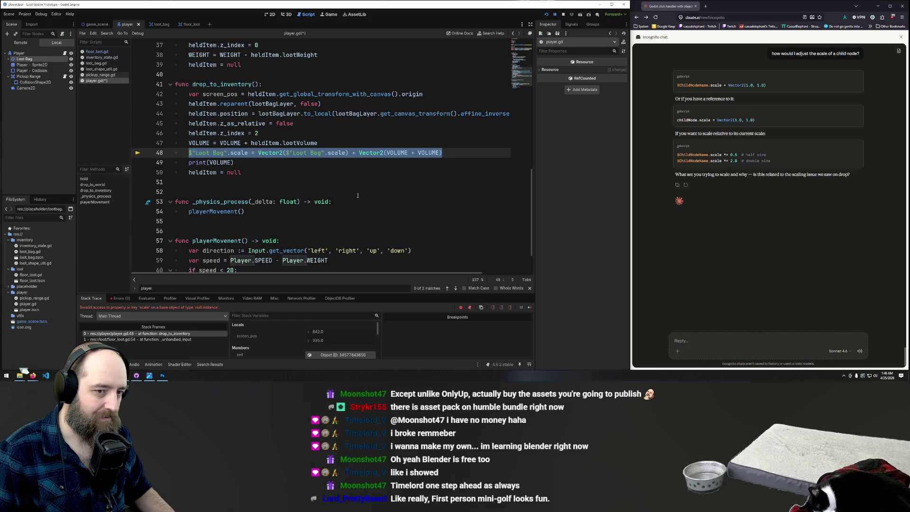
pyautogui.hotkey('ctrl', 's')
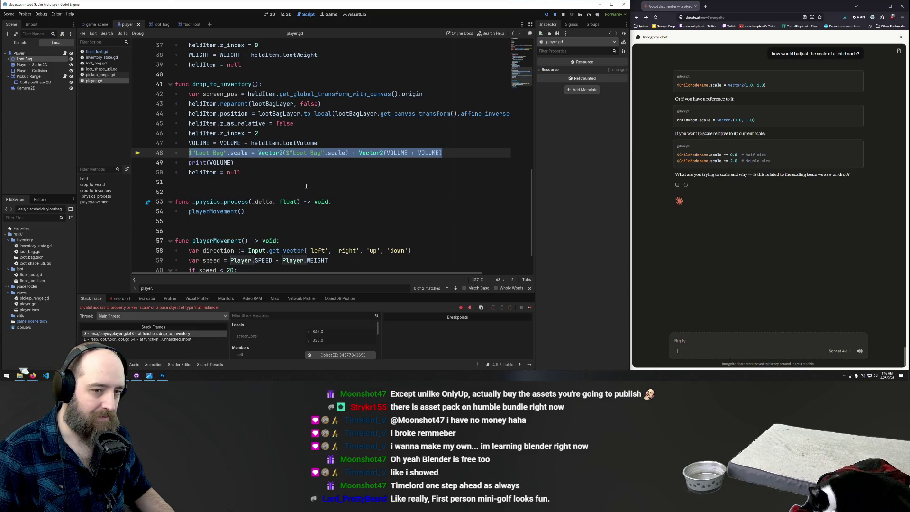
# Delete everything after $"Loot Bag".scale on line 48, including the equals sign
pyautogui.click(217, 139)
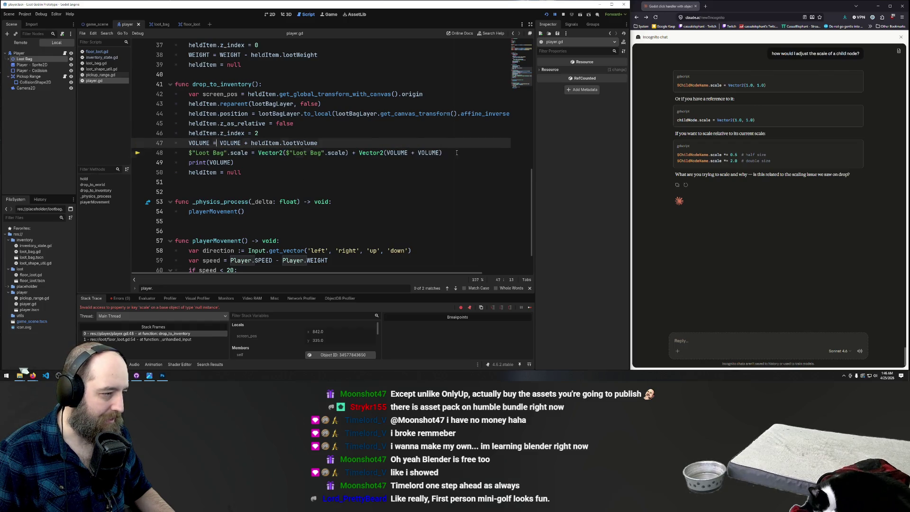
pyautogui.moveTo(456, 153); pyautogui.dragTo(255, 156)
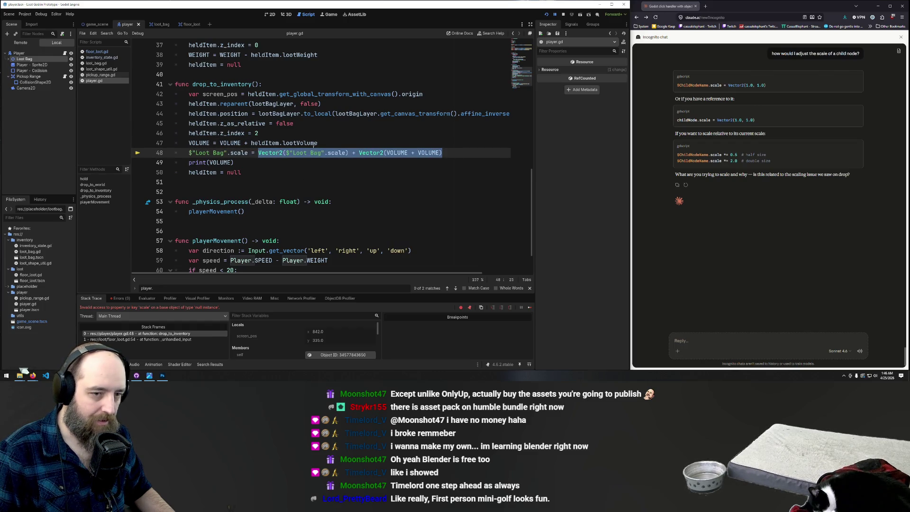
pyautogui.press('BackSpace')
pyautogui.press('BackSpace')
pyautogui.press('BackSpace')
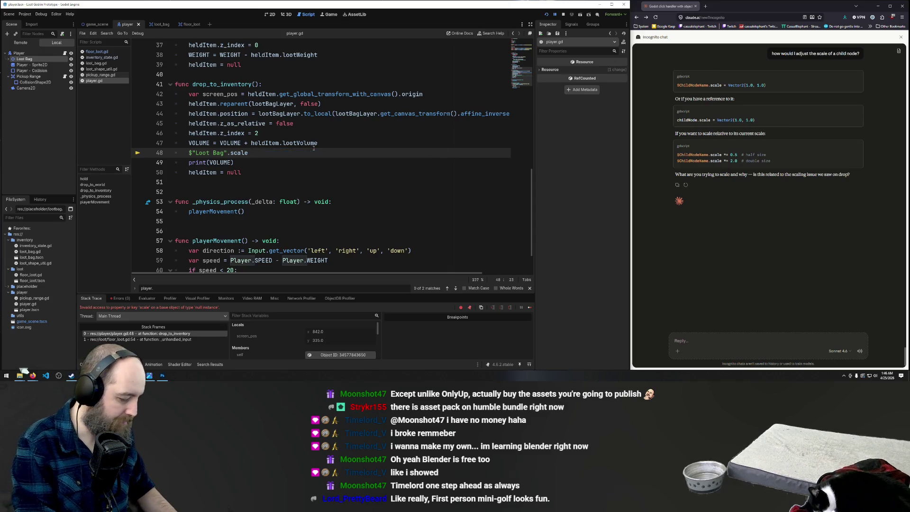
# Append *= to the scale line and declare 'var volume = VOLUME / 10' above it, then save
pyautogui.write('*=')
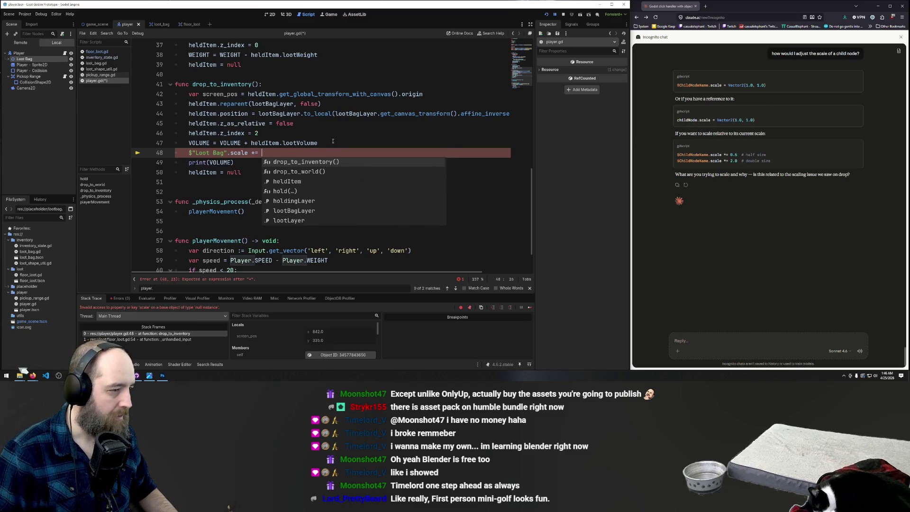
pyautogui.press('Escape')
pyautogui.hotkey('ctrl', 'shift', 'Return')
pyautogui.write('vo')
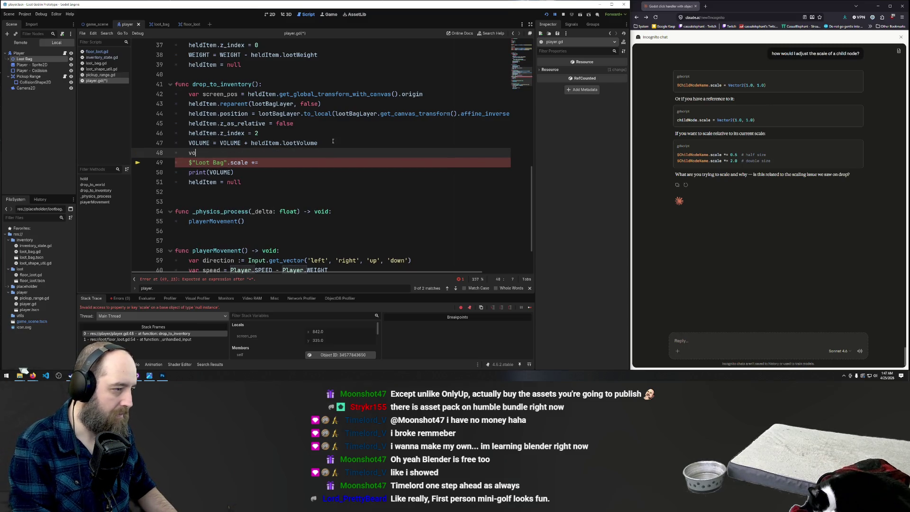
pyautogui.press('BackSpace')
pyautogui.write('ar')
pyautogui.press('Escape')
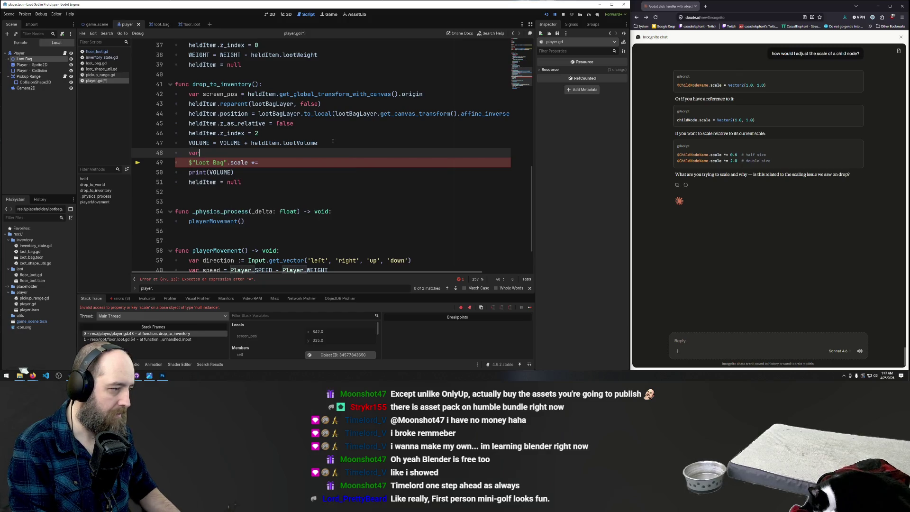
pyautogui.write(' volume')
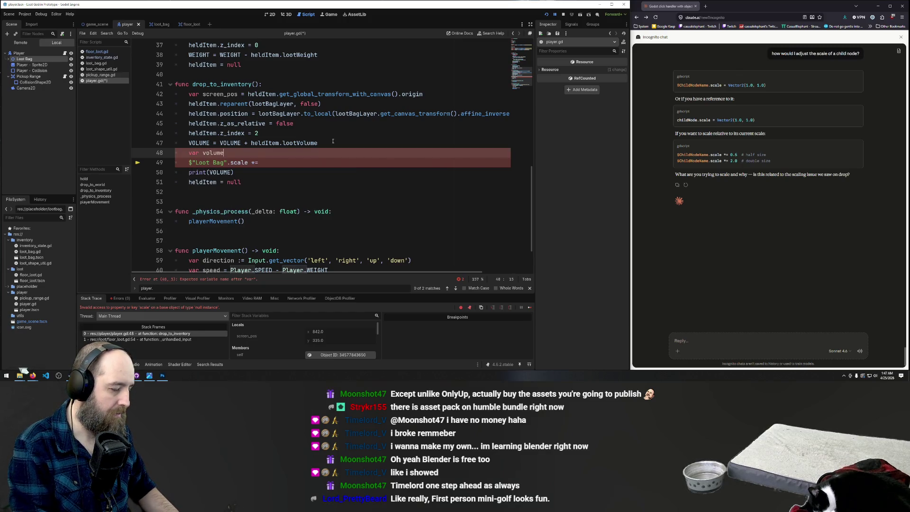
pyautogui.write(' = ')
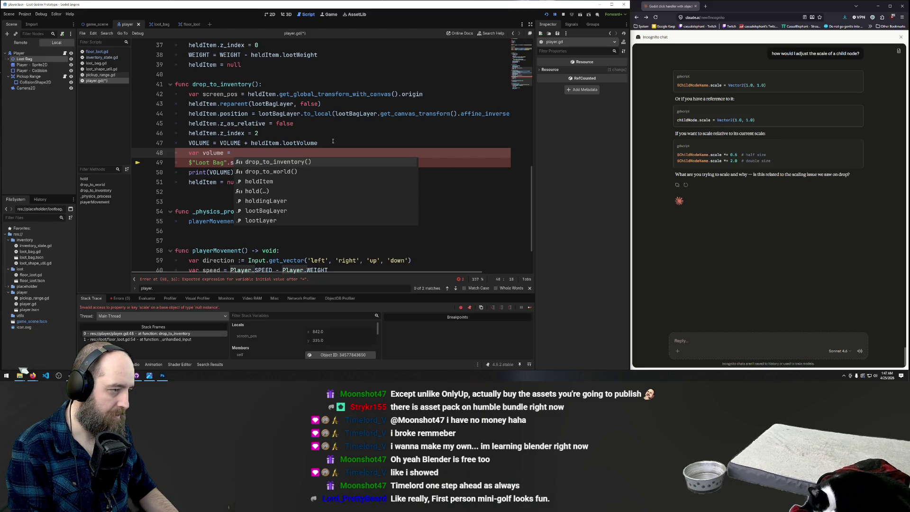
pyautogui.write('VOLU')
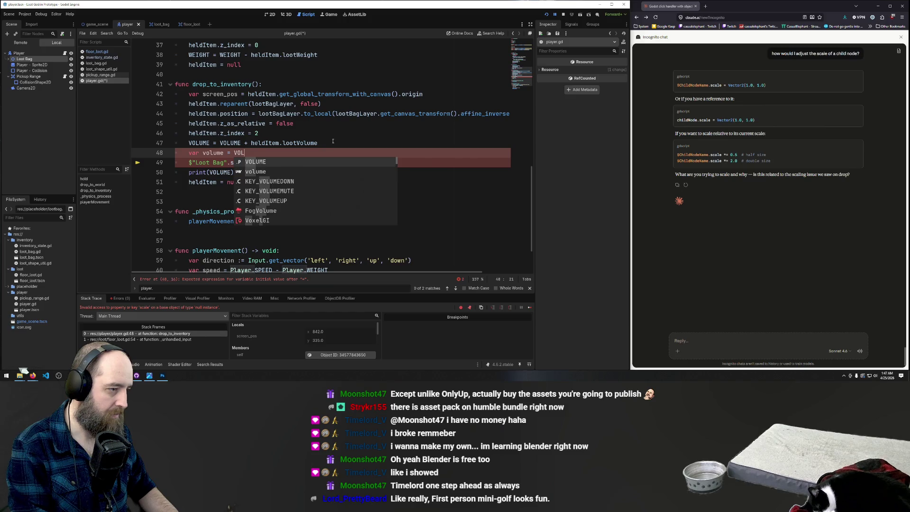
pyautogui.press('Return')
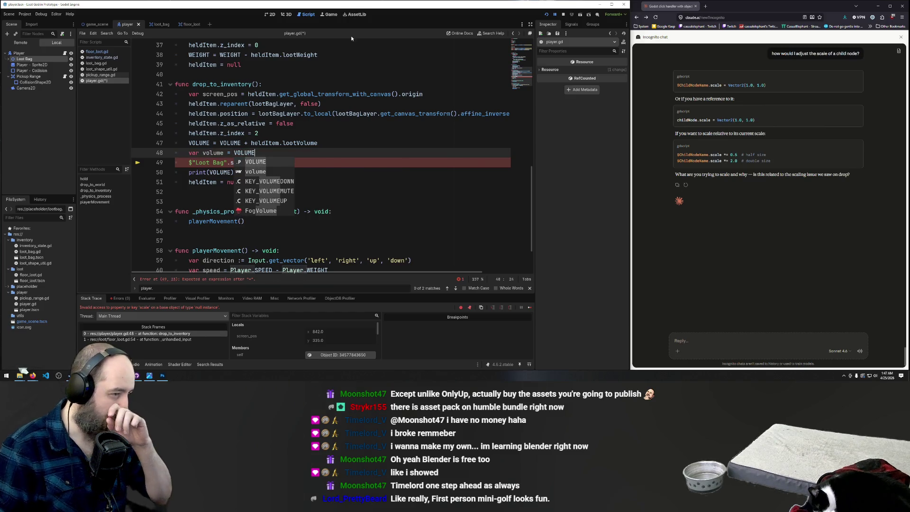
pyautogui.click(295, 154)
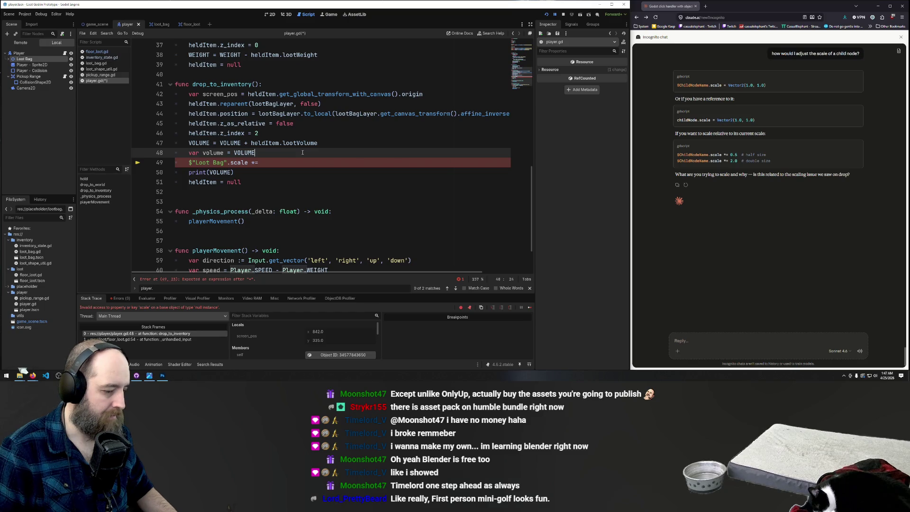
pyautogui.write(' /')
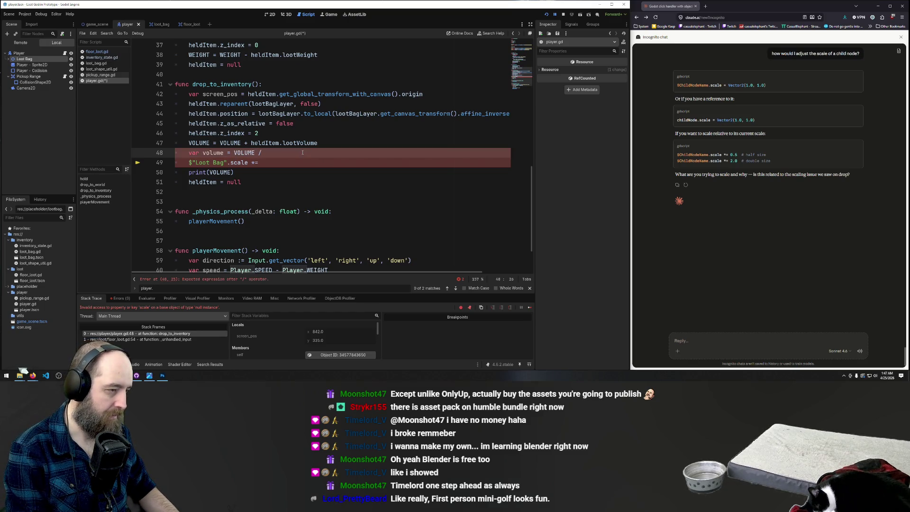
pyautogui.write(' 10')
pyautogui.hotkey('ctrl', 's')
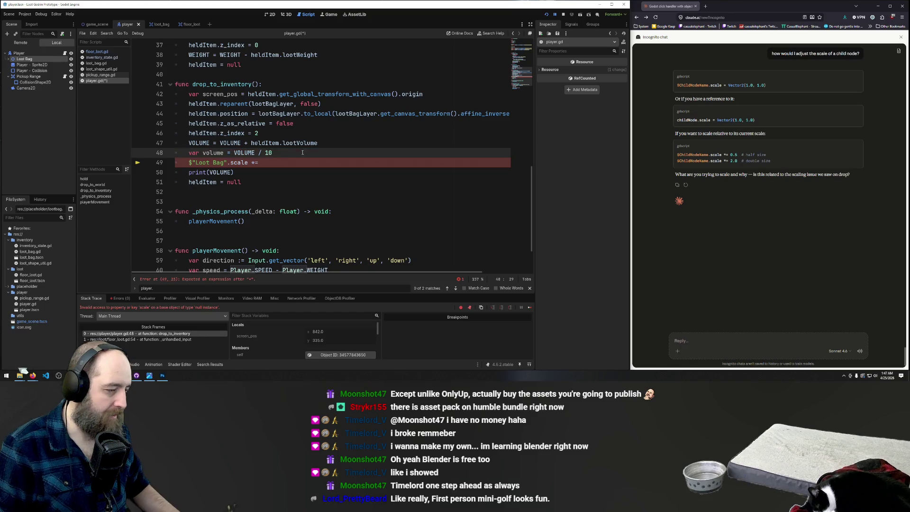
# Make line 49 read `$"Loot Bag".scale *= volume`
pyautogui.doubleClick(213, 153)
pyautogui.hotkey('ctrl', 'c')
pyautogui.click(295, 163)
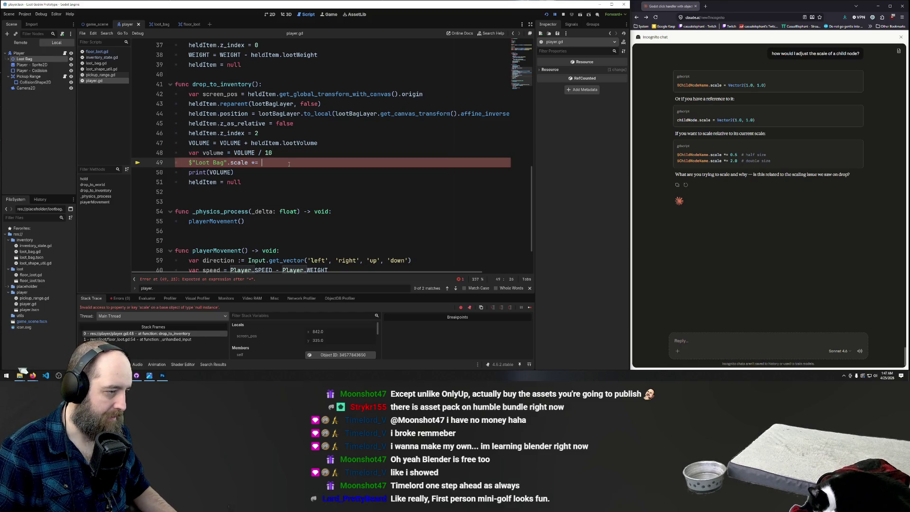
pyautogui.hotkey('ctrl', 'v')
# Run the game with F5 and drop an item into the inventory, triggering a scale error
pyautogui.click(331, 143)
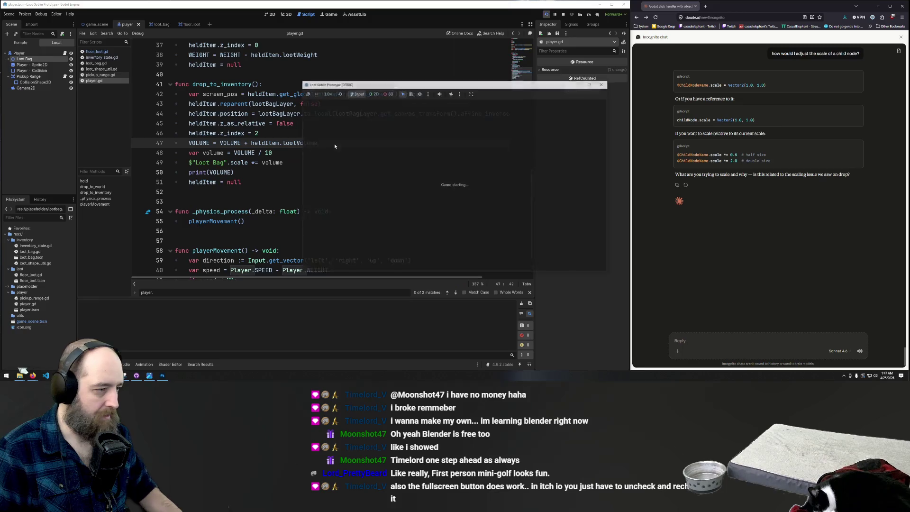
pyautogui.press('F5')
pyautogui.moveTo(474, 186); pyautogui.dragTo(517, 190)
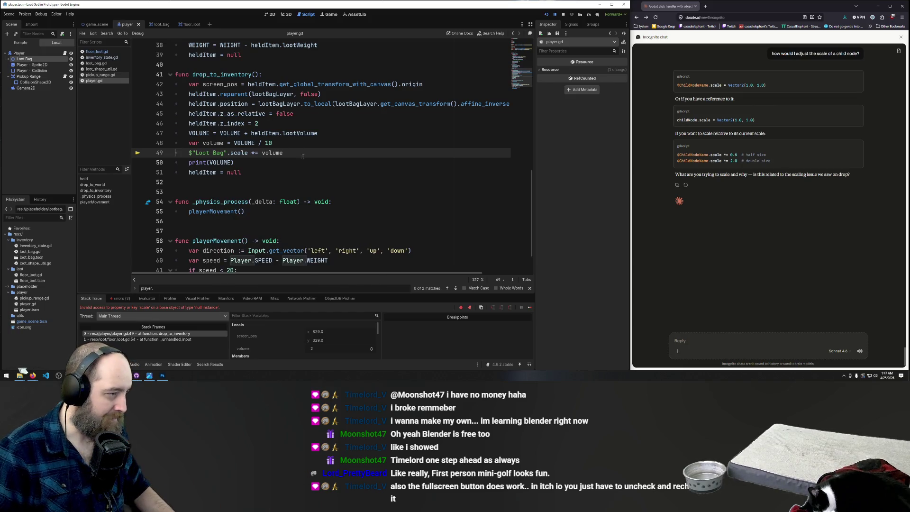
pyautogui.moveTo(193, 173)
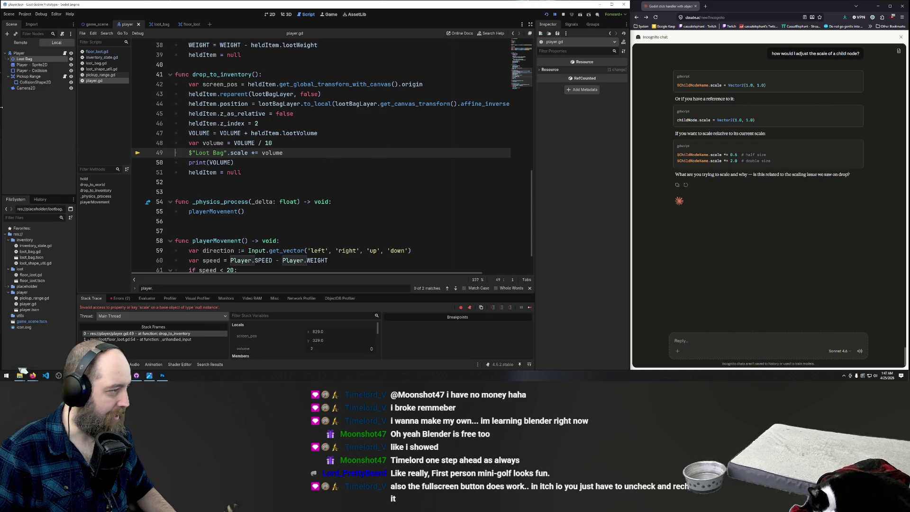
# Expand Loot Bag and its Area child in the Scene tree, then reselect Loot Bag
pyautogui.click(13, 60)
pyautogui.click(9, 59)
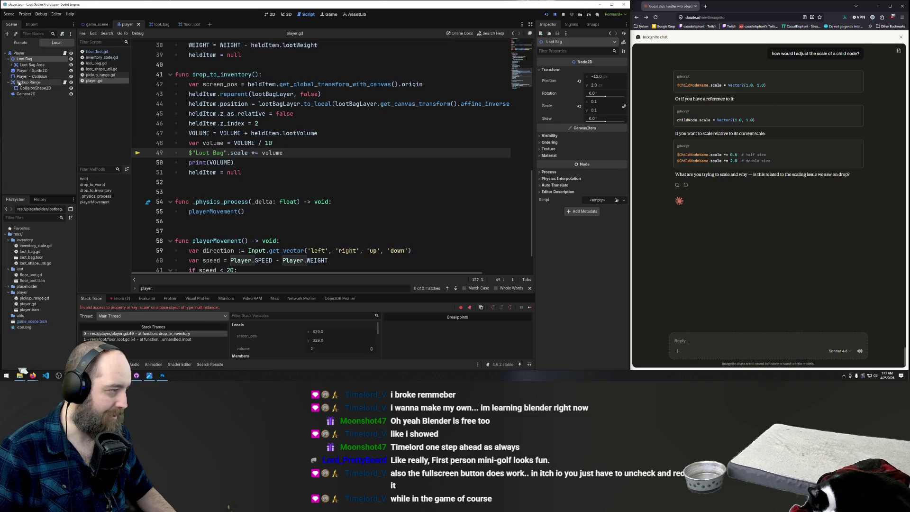
pyautogui.click(17, 65)
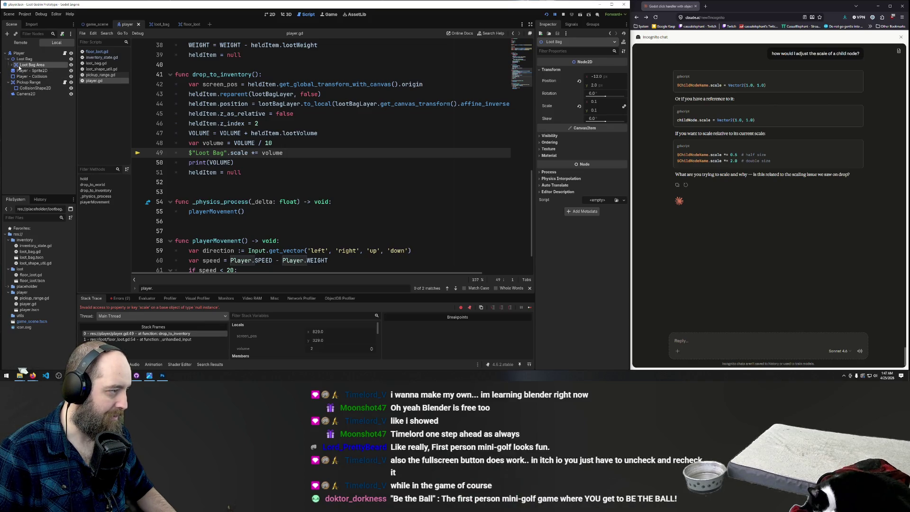
pyautogui.click(12, 65)
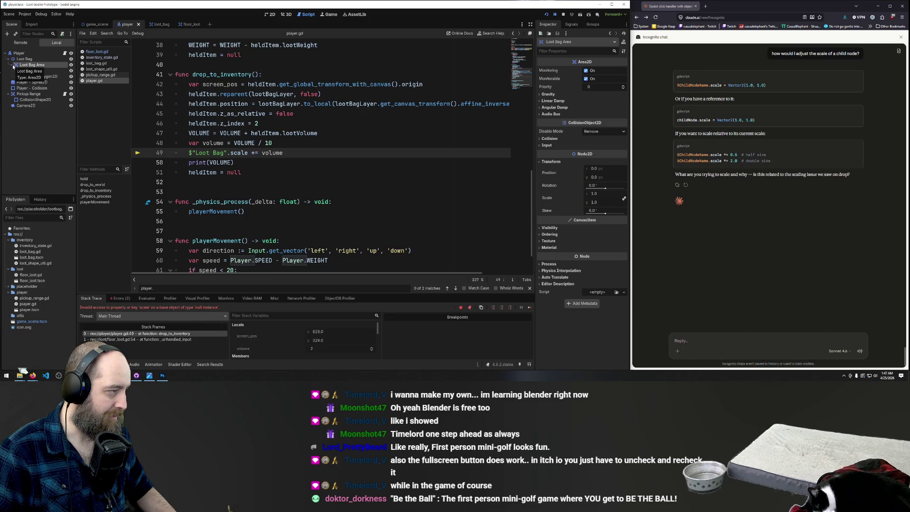
pyautogui.click(12, 65)
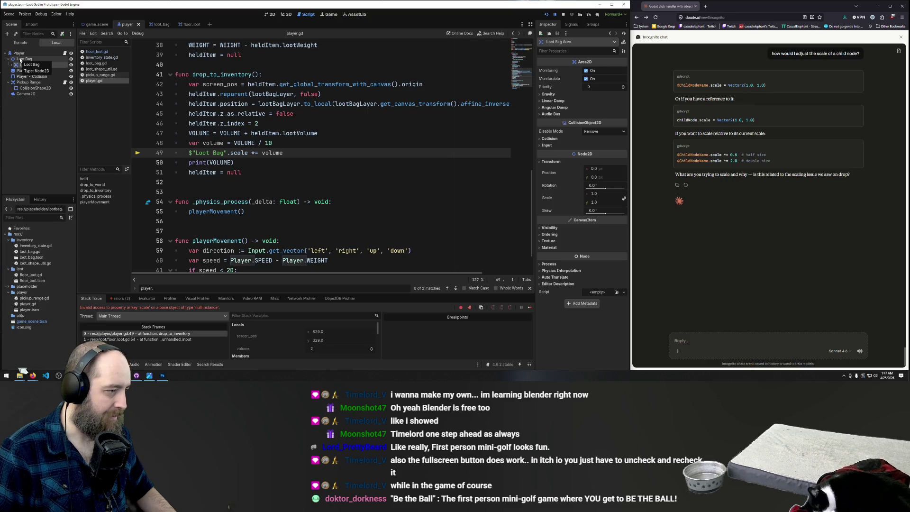
pyautogui.click(20, 59)
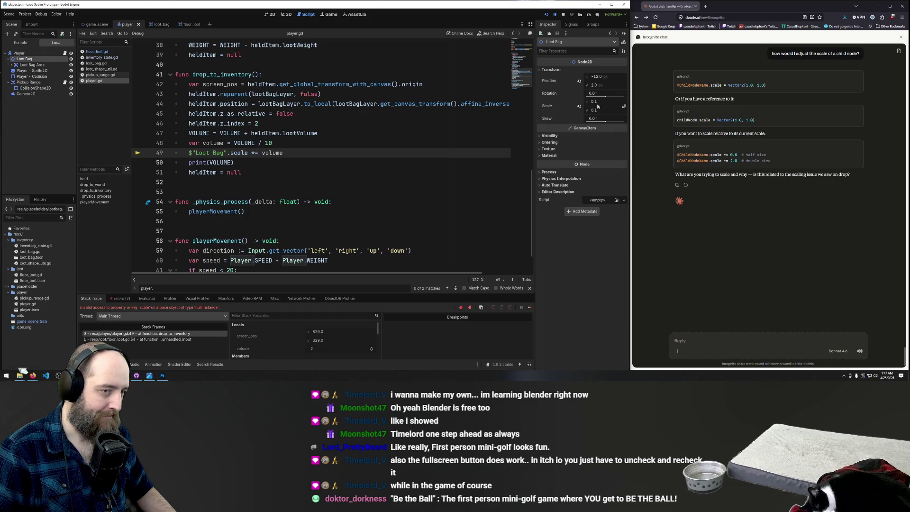
# Enlarge the Loot Bag's scale to 0.58 × 0.58 and view the bag in the 2D scene
pyautogui.moveTo(549, 108)
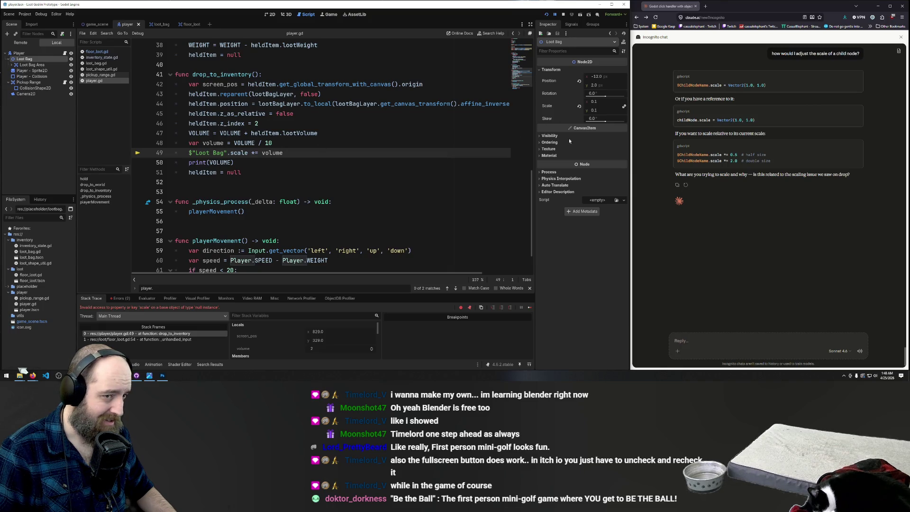
pyautogui.moveTo(593, 104); pyautogui.dragTo(612, 104)
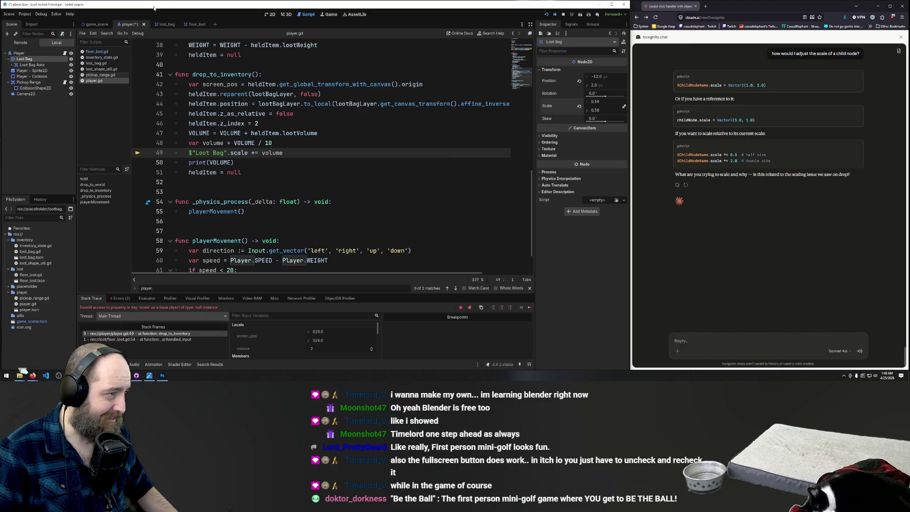
pyautogui.click(269, 15)
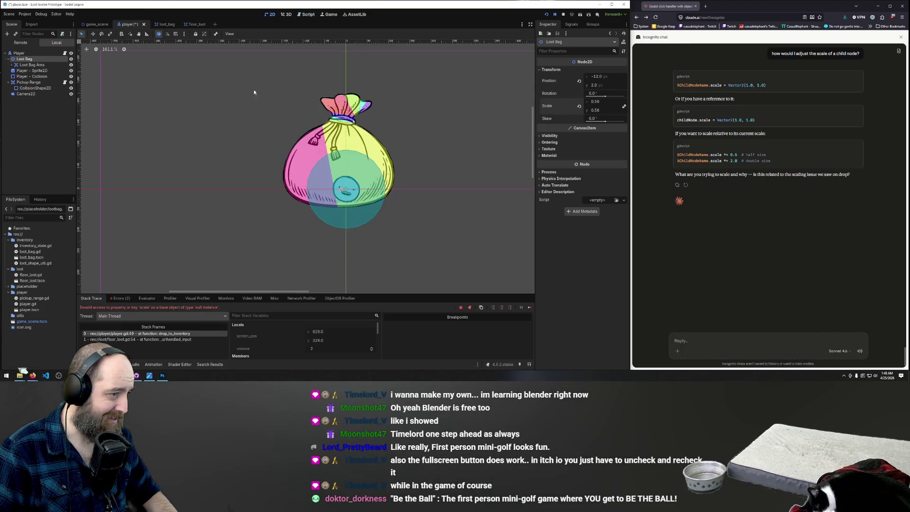
# Revert the Loot Bag to its original size and jump to player.gd line 49 from the Debugger stack frame
pyautogui.click(479, 122)
pyautogui.hotkey('ctrl', 's')
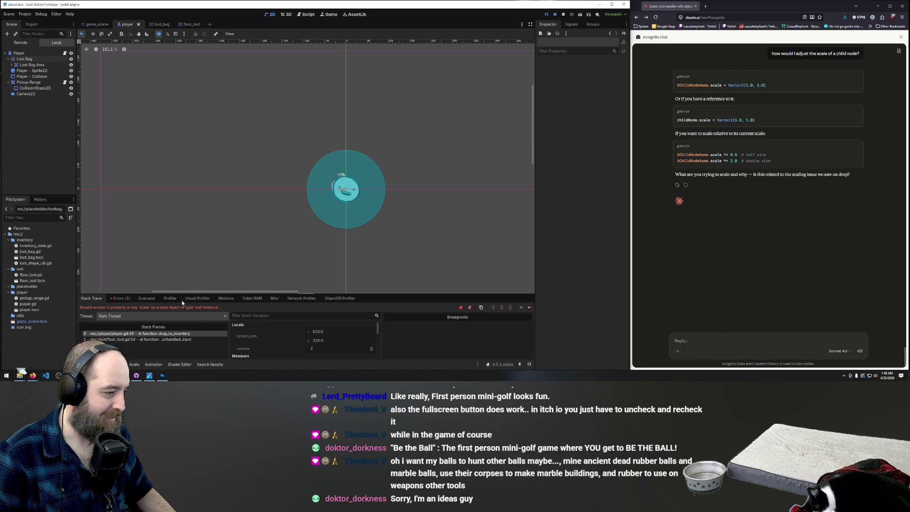
pyautogui.click(154, 334)
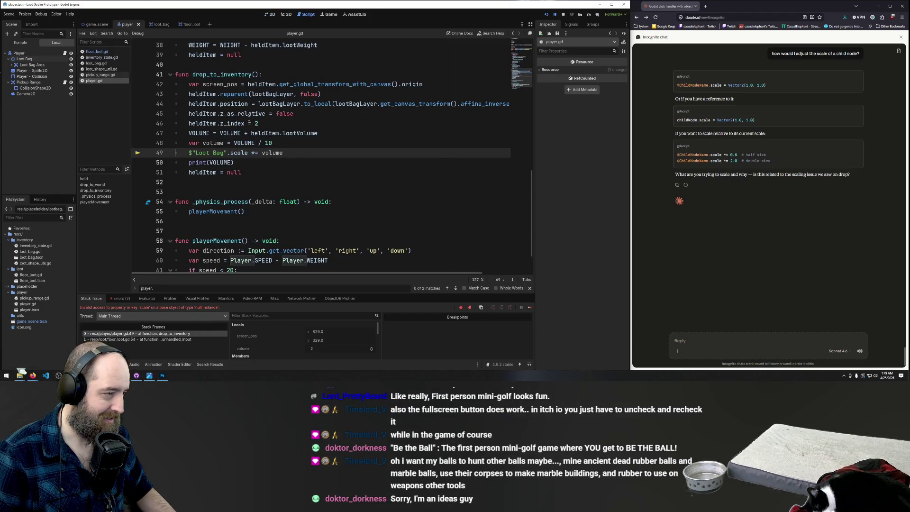
pyautogui.click(196, 146)
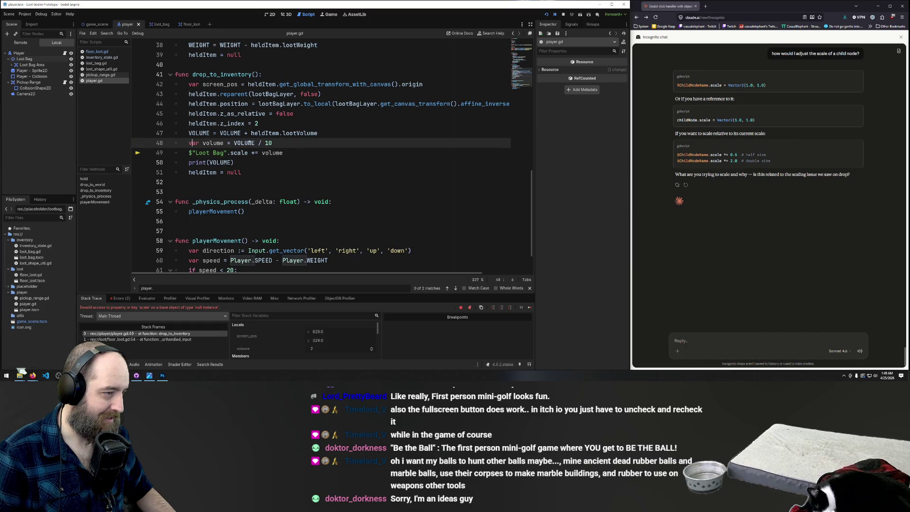
pyautogui.click(288, 152)
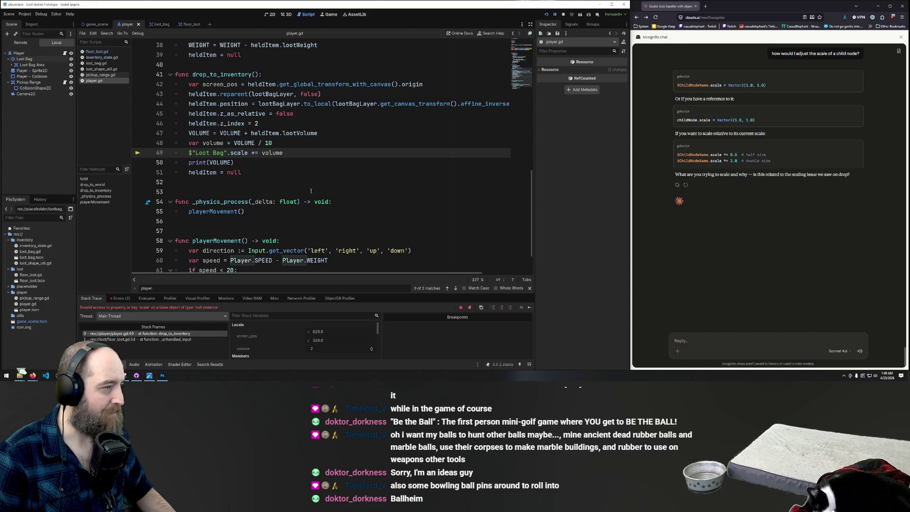
pyautogui.scroll(5, 336, 193)
pyautogui.scroll(7, 336, 193)
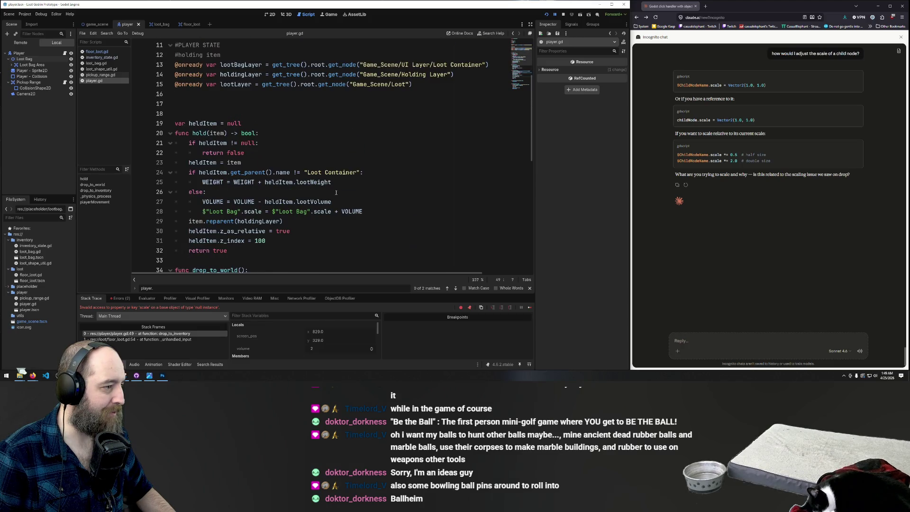
pyautogui.scroll(-9, 336, 192)
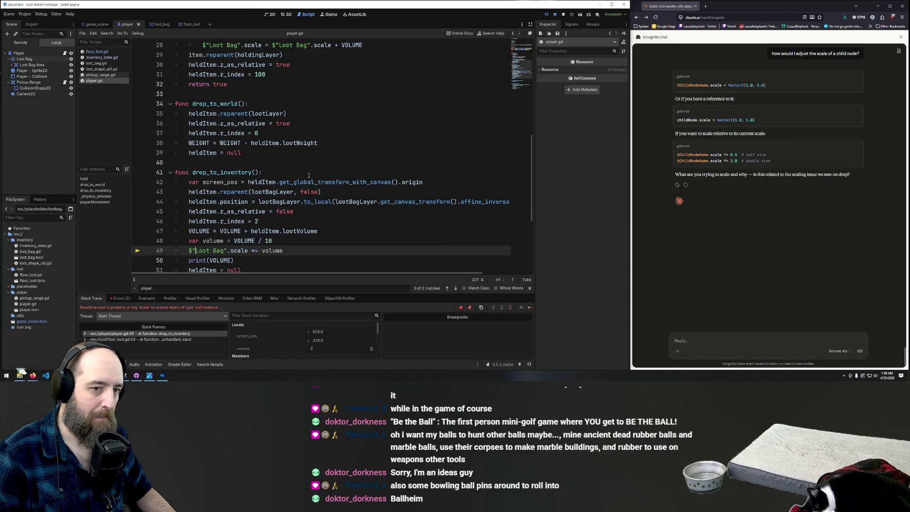
pyautogui.scroll(-3, 336, 190)
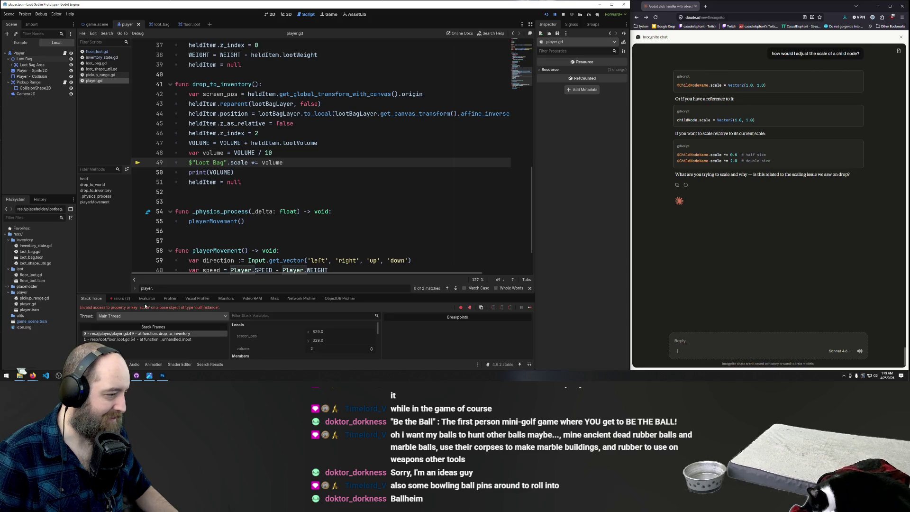
# Send Claude the null-instance scale error together with the failing Loot Bag scale line
pyautogui.moveTo(80, 307); pyautogui.dragTo(220, 308)
pyautogui.hotkey('ctrl', 'c')
pyautogui.hotkey('alt', 'Tab')
pyautogui.hotkey('ctrl', 'v')
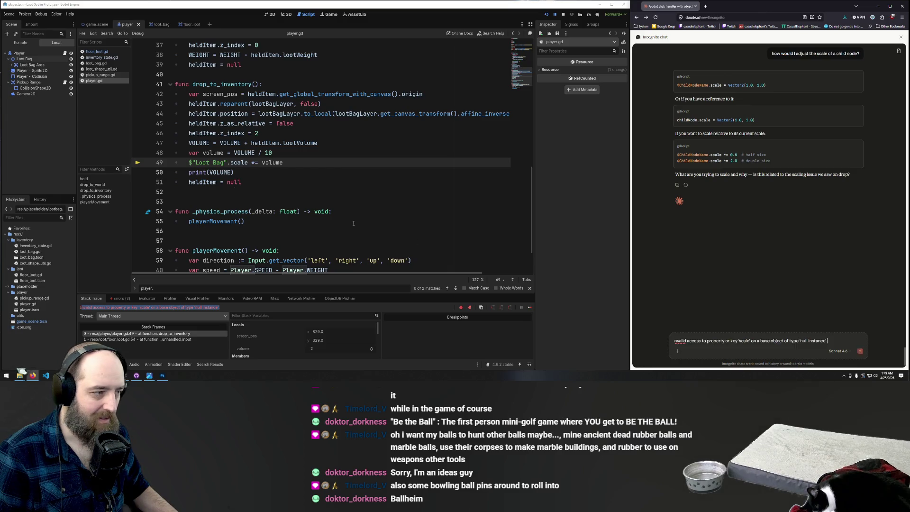
pyautogui.moveTo(283, 163); pyautogui.dragTo(175, 162)
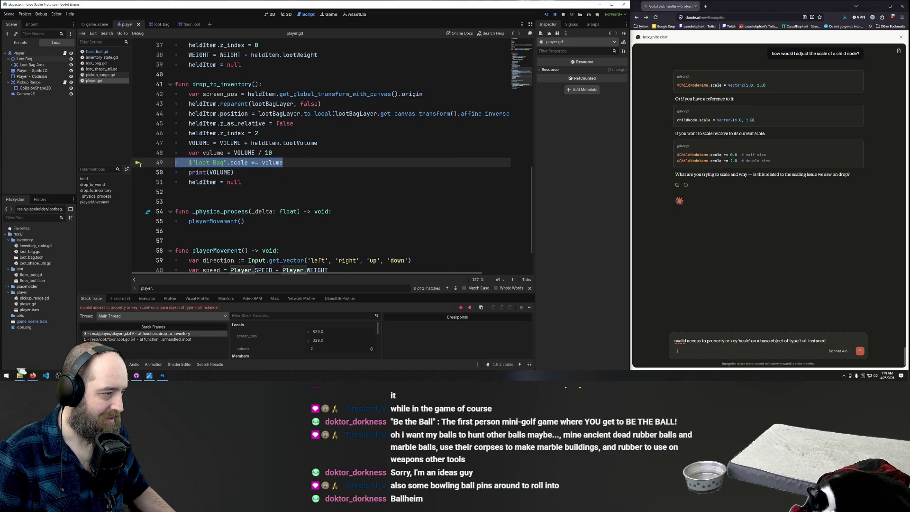
pyautogui.click(755, 353)
pyautogui.hotkey('shift', 'Return')
pyautogui.hotkey('shift', 'Return')
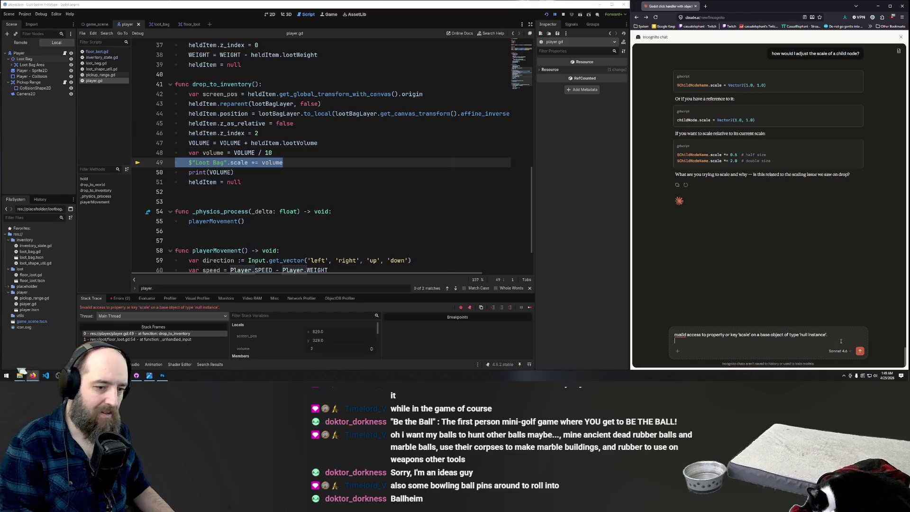
pyautogui.hotkey('ctrl', 'v')
pyautogui.press('Return')
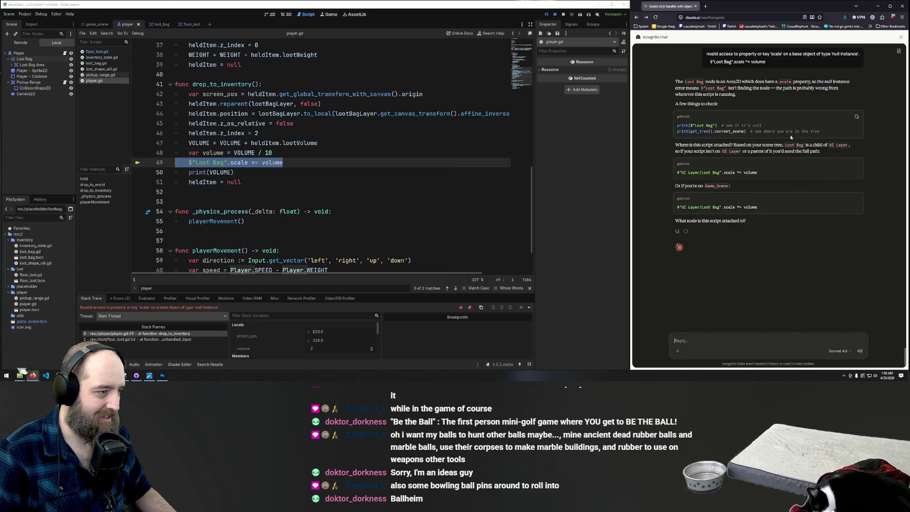
# Check the Loot Bag node, then reply to Claude 'the lootbag node should be a node 2D'
pyautogui.click(32, 59)
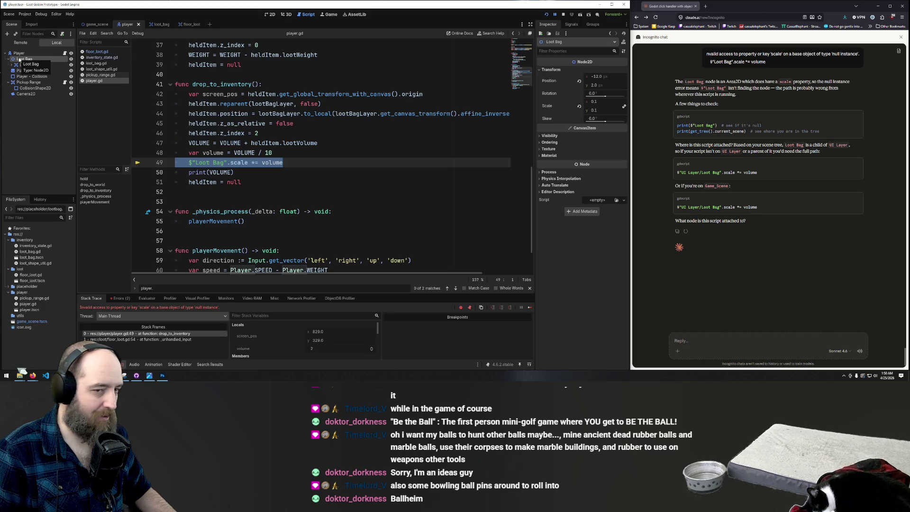
pyautogui.hotkey('alt', 'Tab')
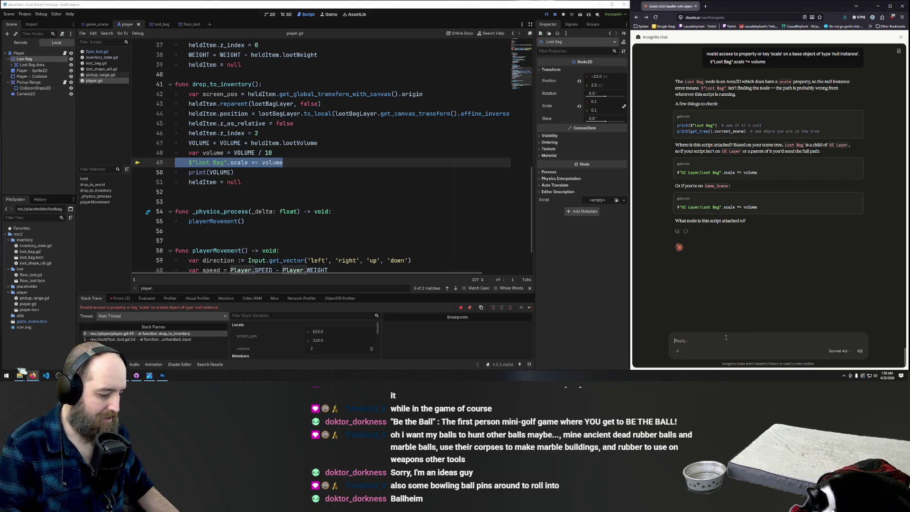
pyautogui.write('the lootba')
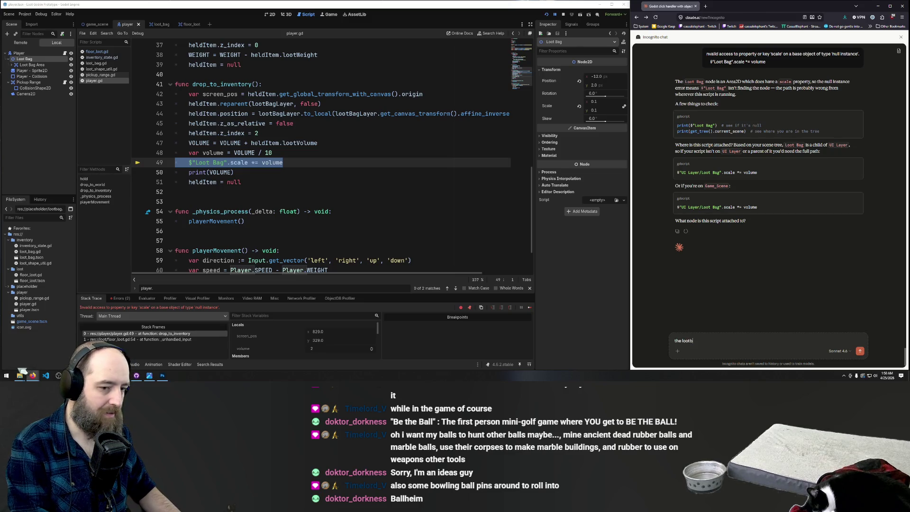
pyautogui.write('g node sho')
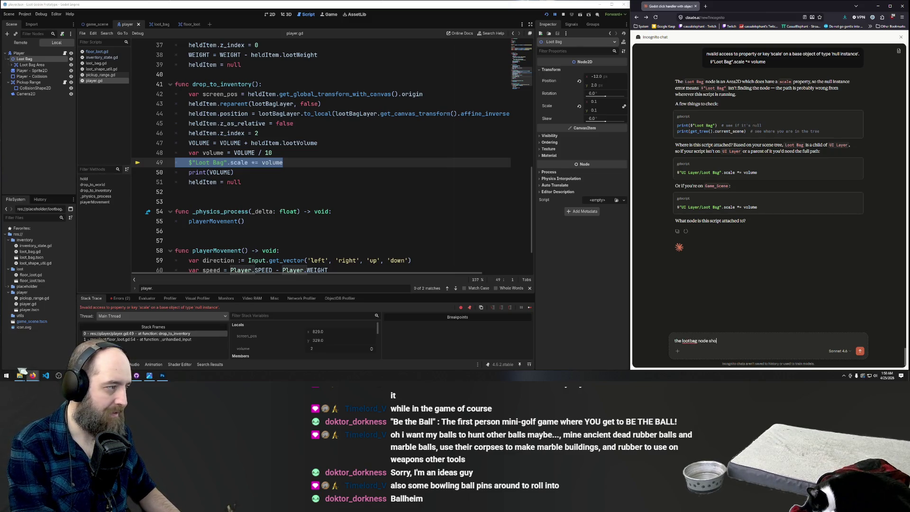
pyautogui.write('uld be a node 2')
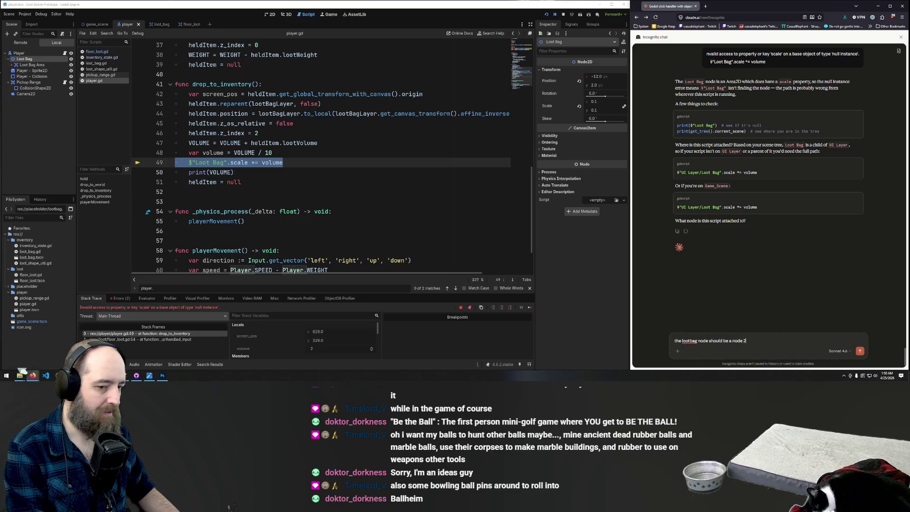
pyautogui.write('D')
pyautogui.press('Return')
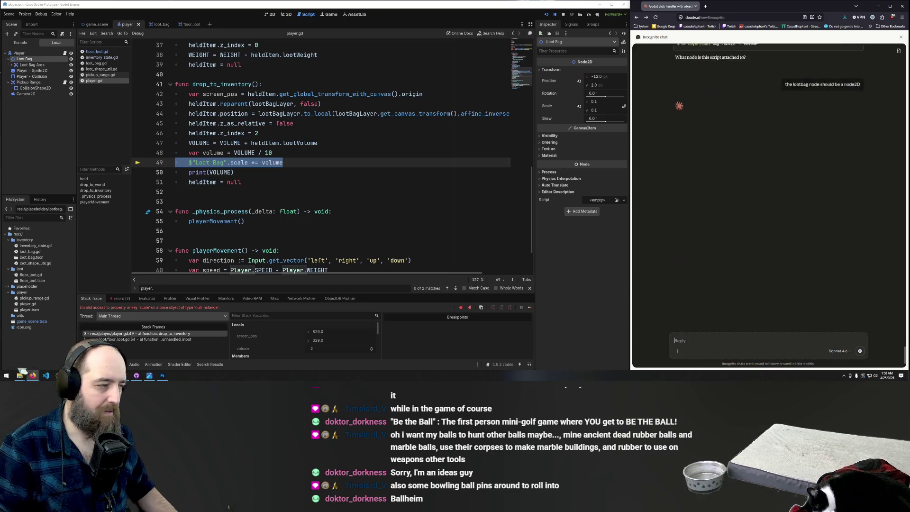
# Discard the old Game_Scene snip without saving and snip the Player scene tree containing Loot Bag
pyautogui.moveTo(166, 375)
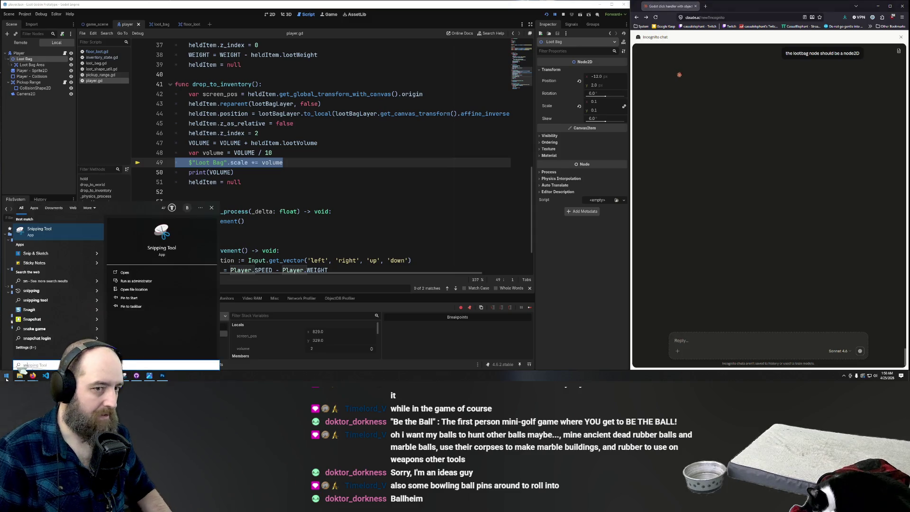
pyautogui.click(166, 256)
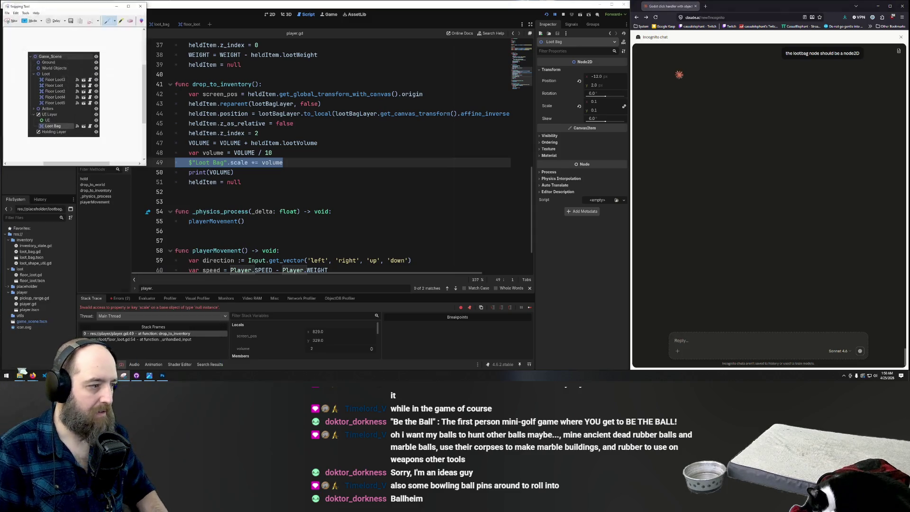
pyautogui.click(6, 10)
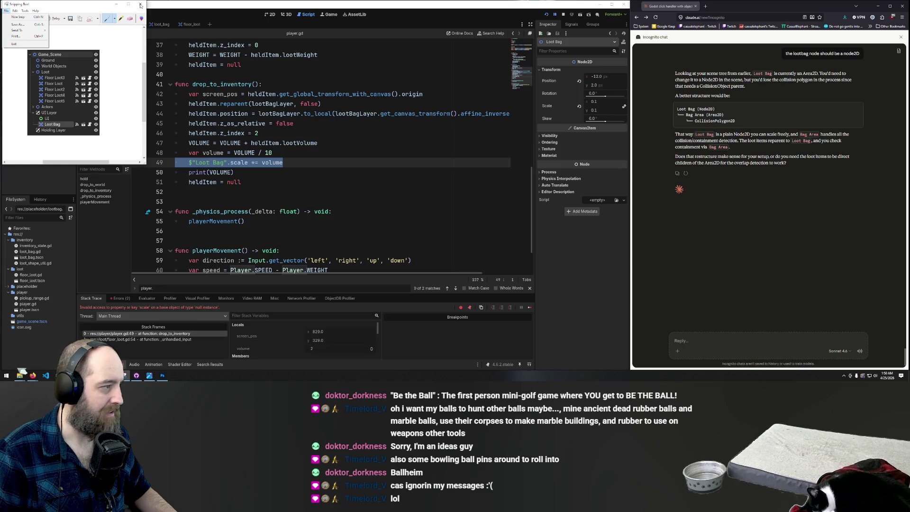
pyautogui.click(51, 55)
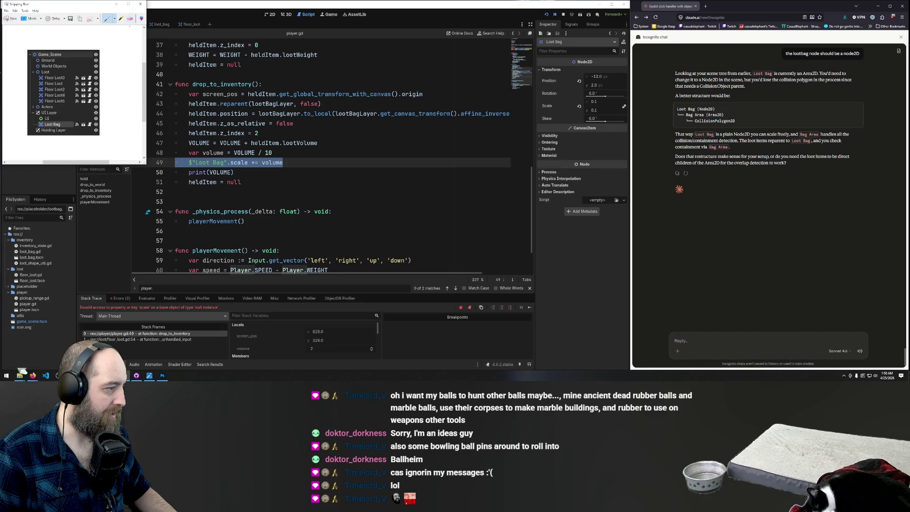
pyautogui.click(141, 6)
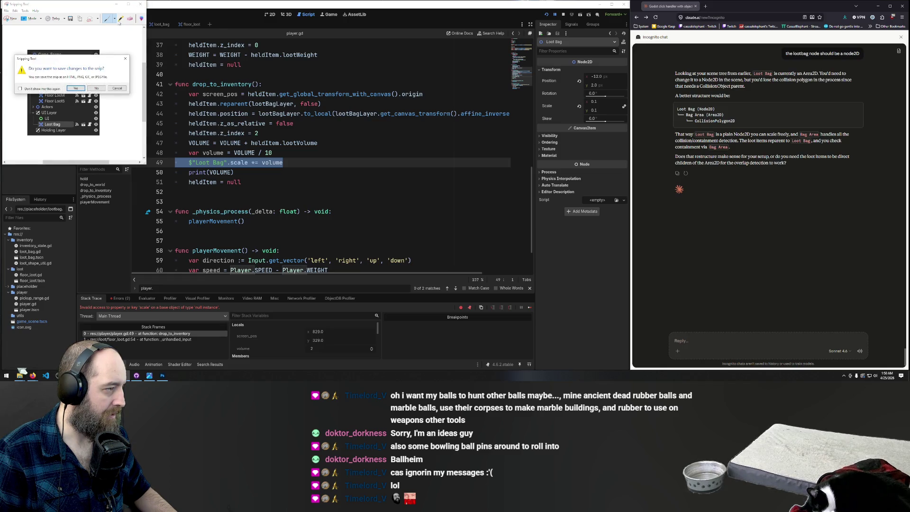
pyautogui.click(75, 88)
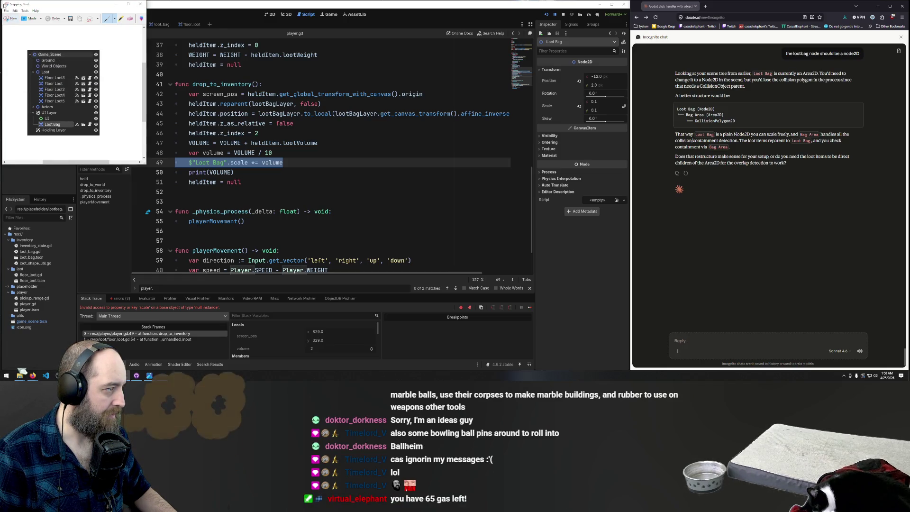
pyautogui.hotkey('ctrl', 'n')
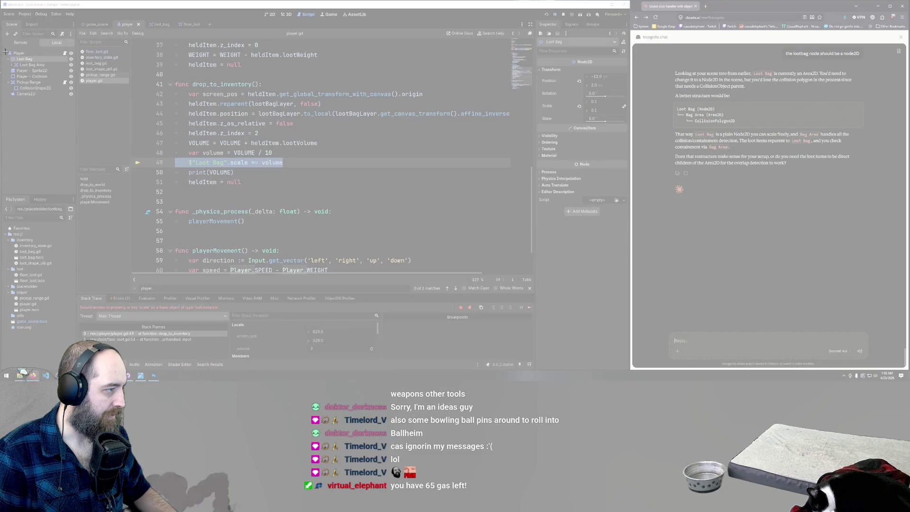
pyautogui.moveTo(4, 49); pyautogui.dragTo(75, 101)
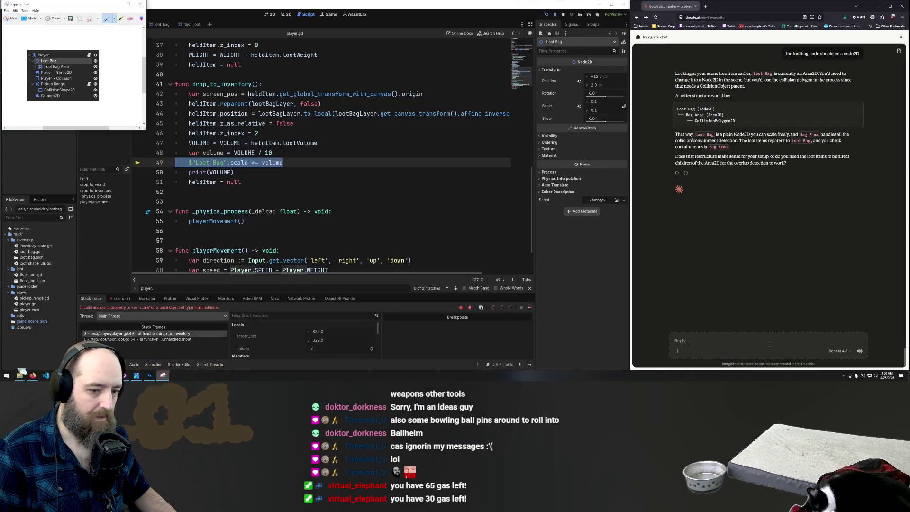
# Reply 'that was global, this is local to the player' with the scene-tree screenshot, then select Claude's suggested scale line
pyautogui.click(769, 344)
pyautogui.write('that was g')
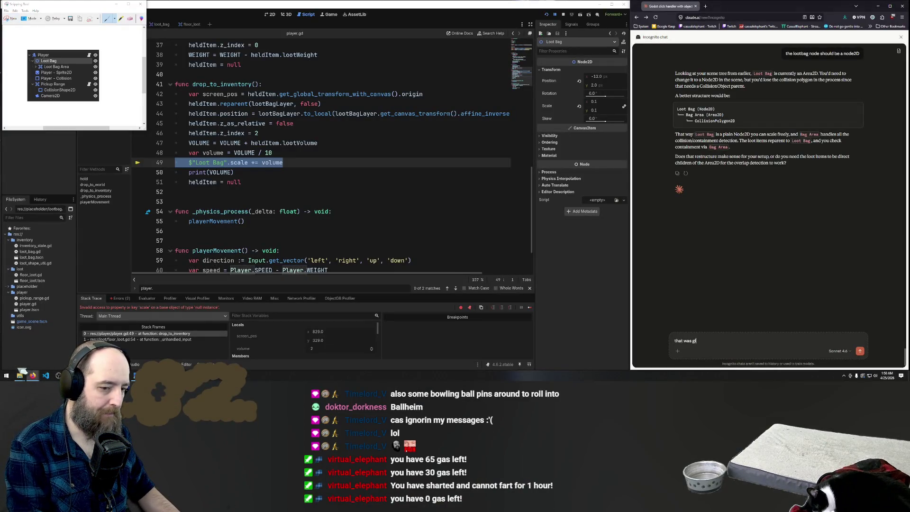
pyautogui.write('lobal, this is ')
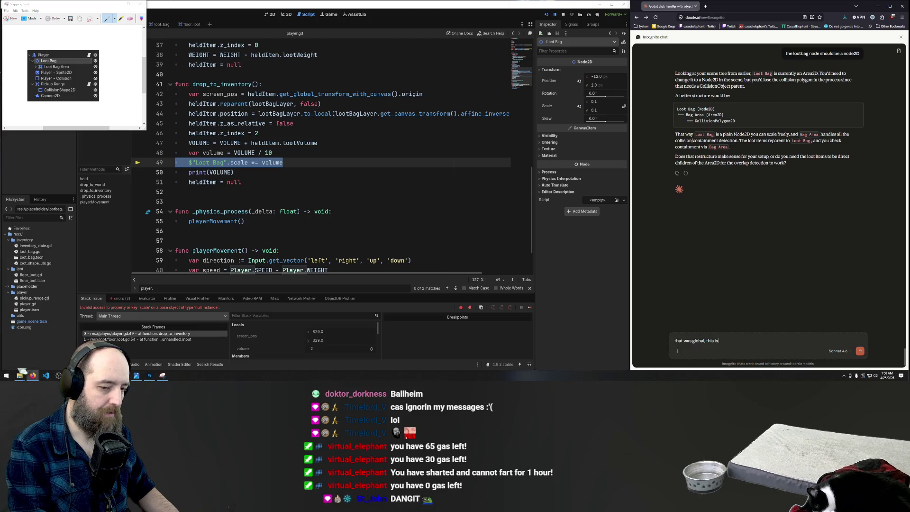
pyautogui.write('local to th')
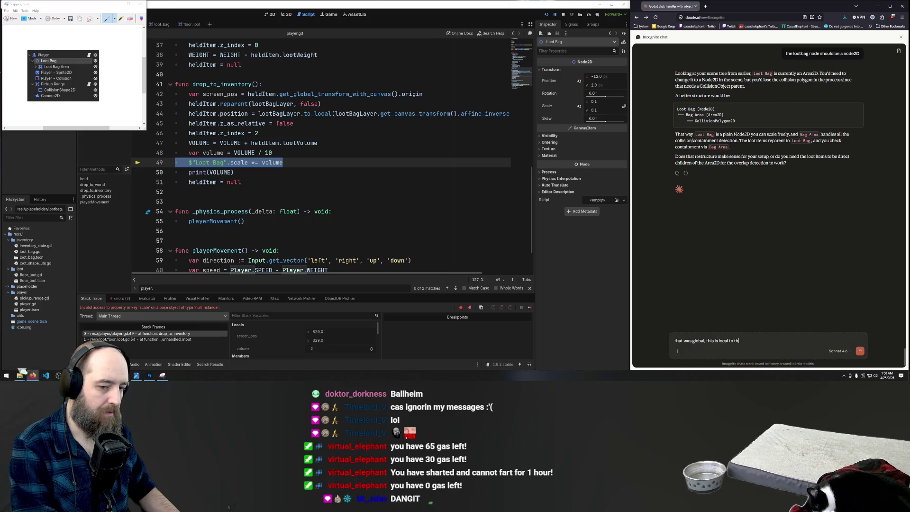
pyautogui.write('e player')
pyautogui.hotkey('ctrl', 'v')
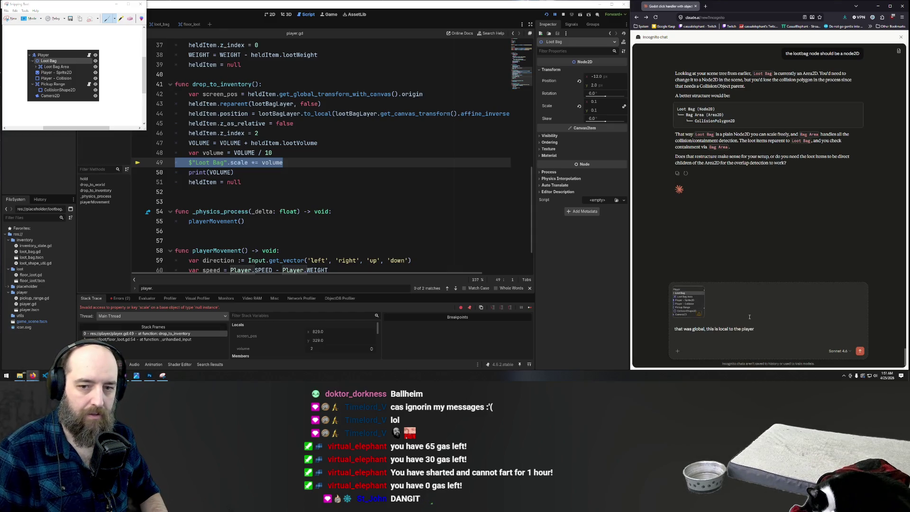
pyautogui.press('Return')
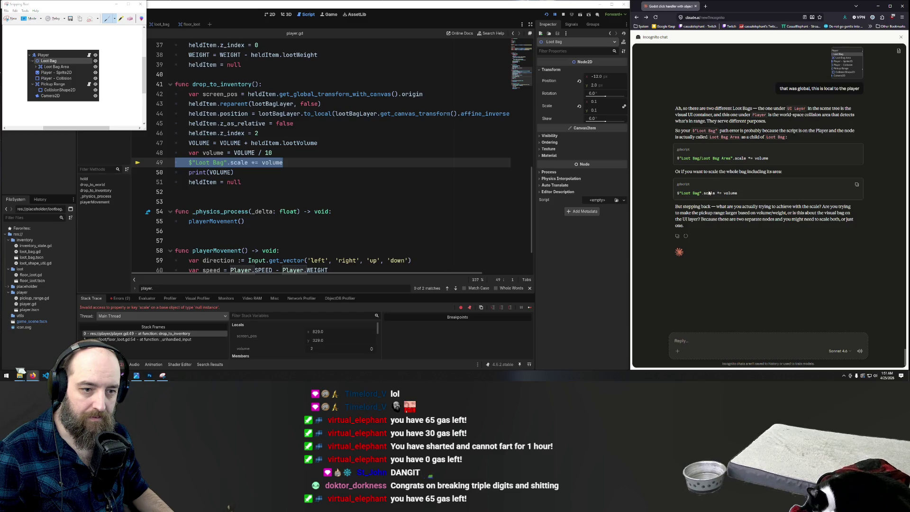
pyautogui.moveTo(738, 194); pyautogui.dragTo(676, 195)
pyautogui.hotkey('ctrl', 'c')
# Replace line 49 of player.gd with Claude's $"Loot Bag".scale *= volume line
pyautogui.click(284, 163)
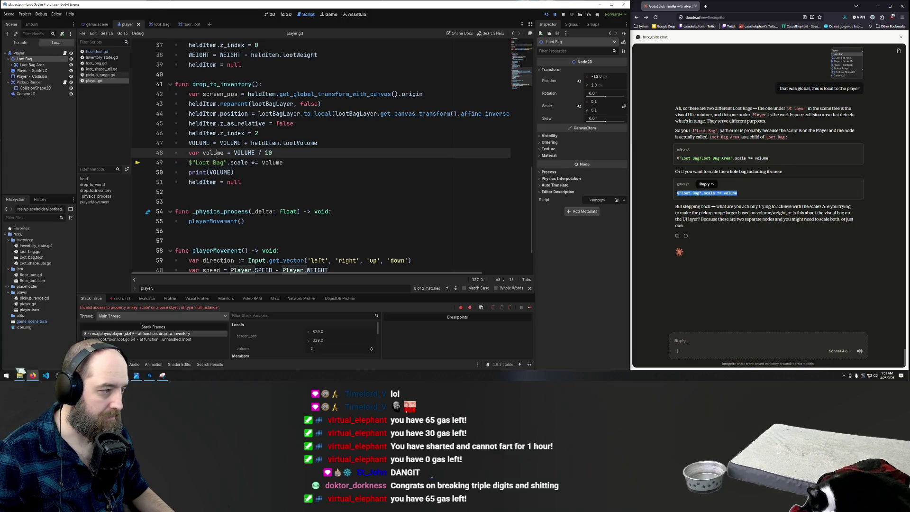
pyautogui.moveTo(284, 163); pyautogui.dragTo(185, 162)
pyautogui.hotkey('ctrl', 'v')
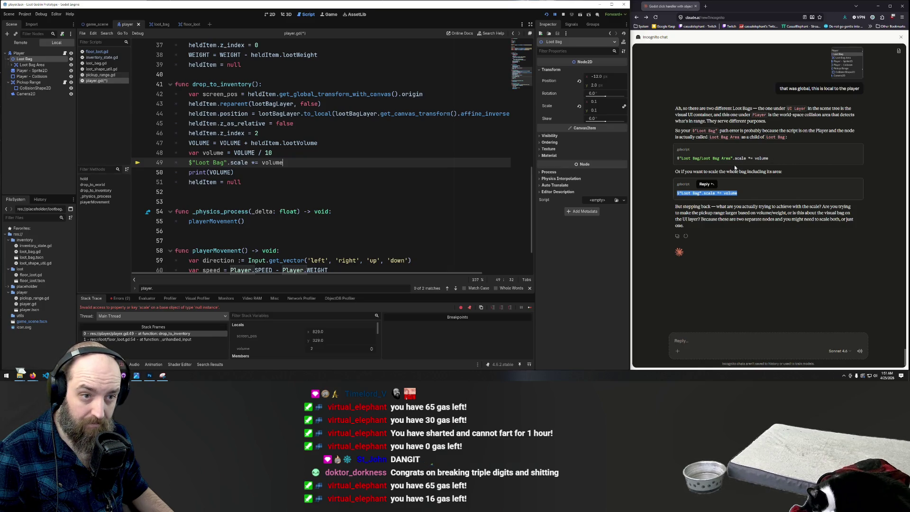
# Draft the Claude reply 'trying to scale the Loot Bag node2D'
pyautogui.click(726, 213)
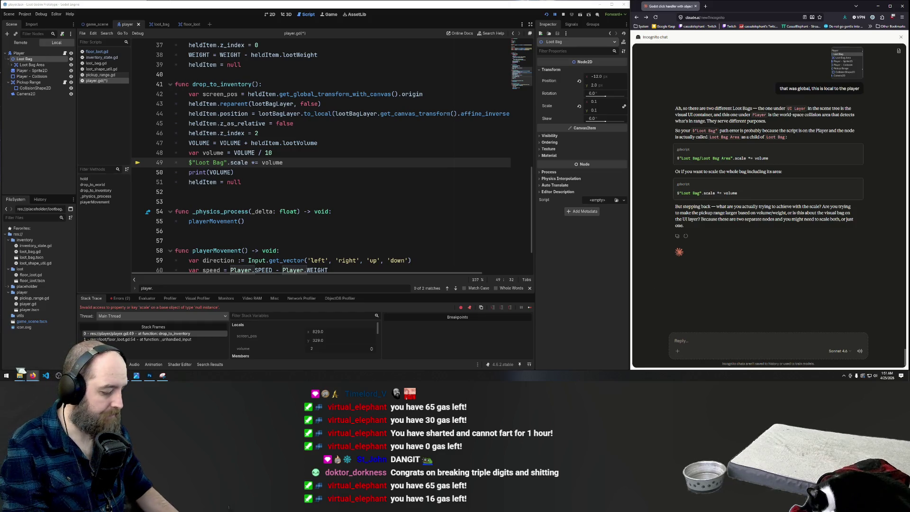
pyautogui.write('trying to scale the c')
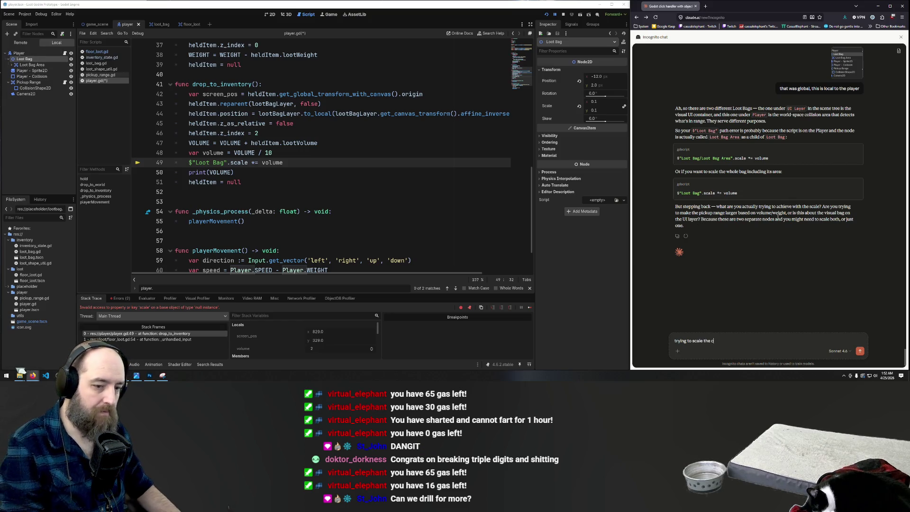
pyautogui.press('BackSpace')
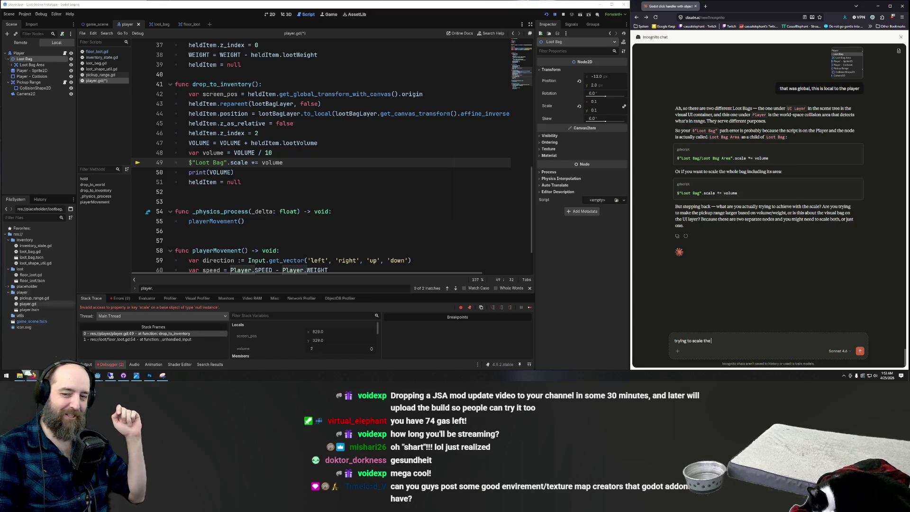
pyautogui.moveTo(233, 164)
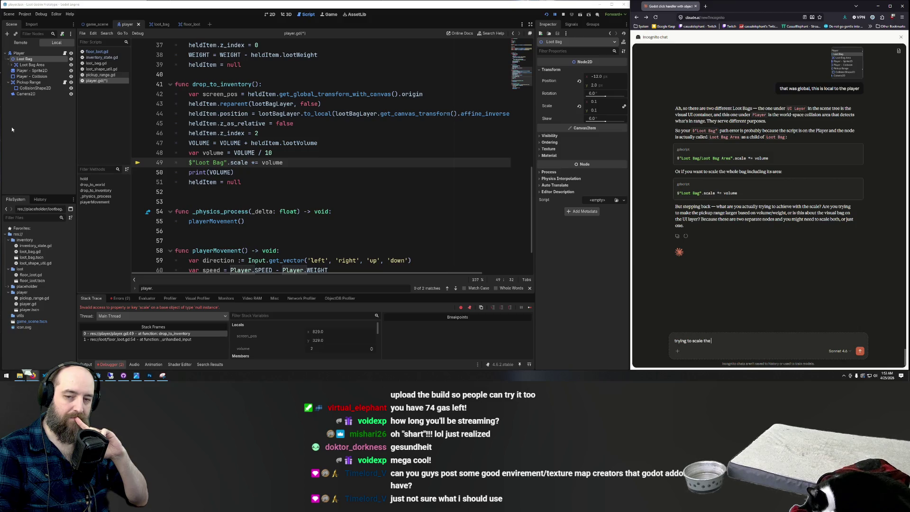
pyautogui.click(308, 155)
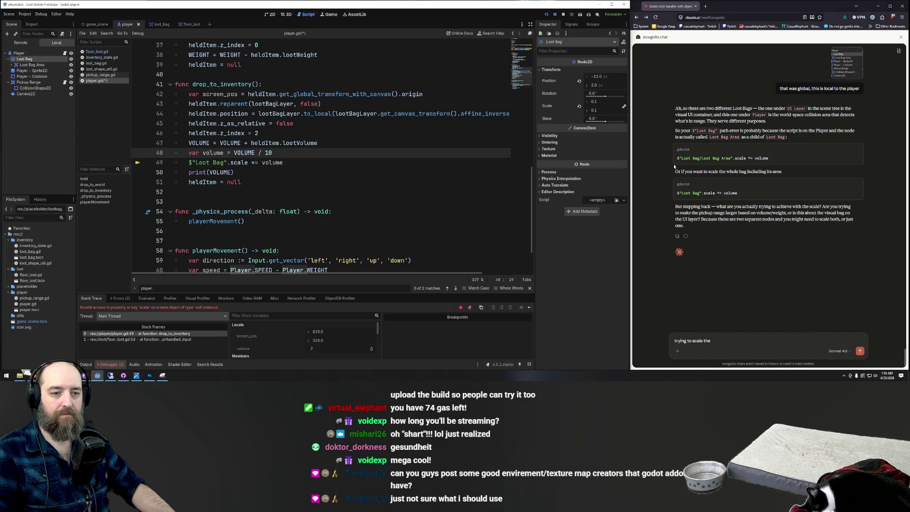
pyautogui.click(711, 340)
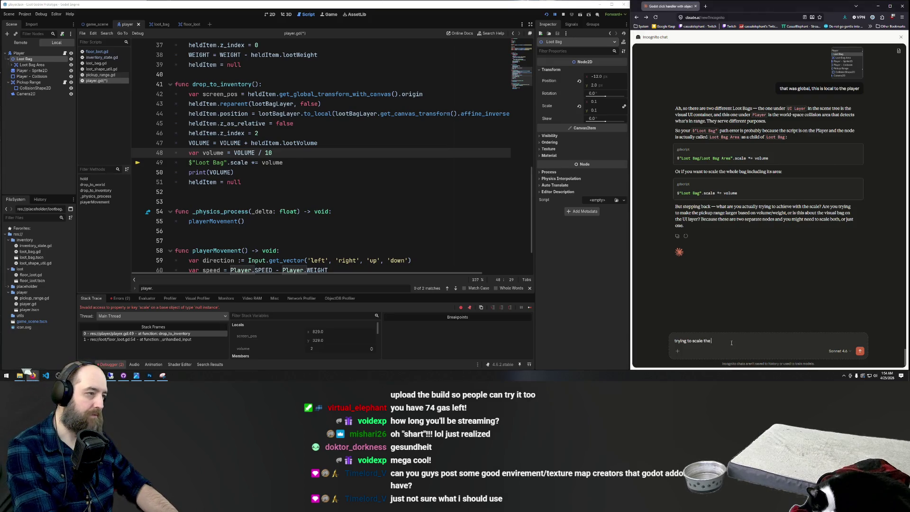
pyautogui.write('Loo')
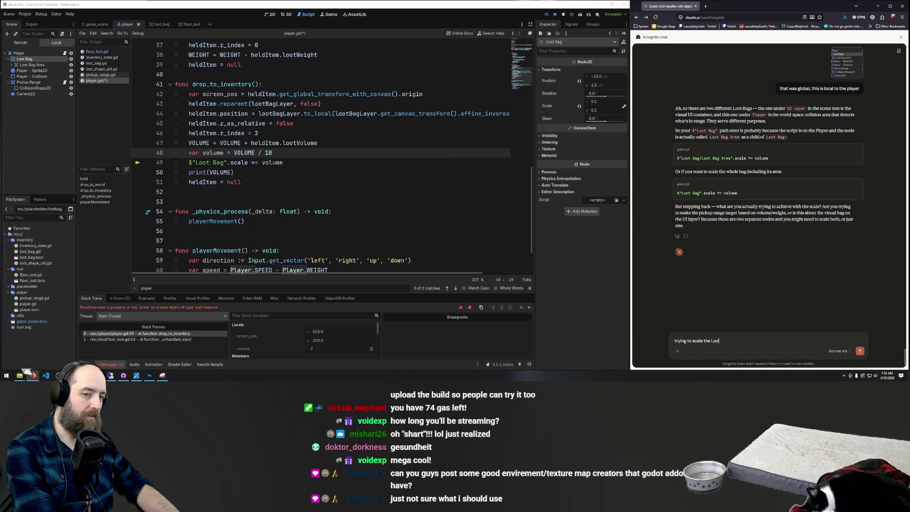
pyautogui.write('t B')
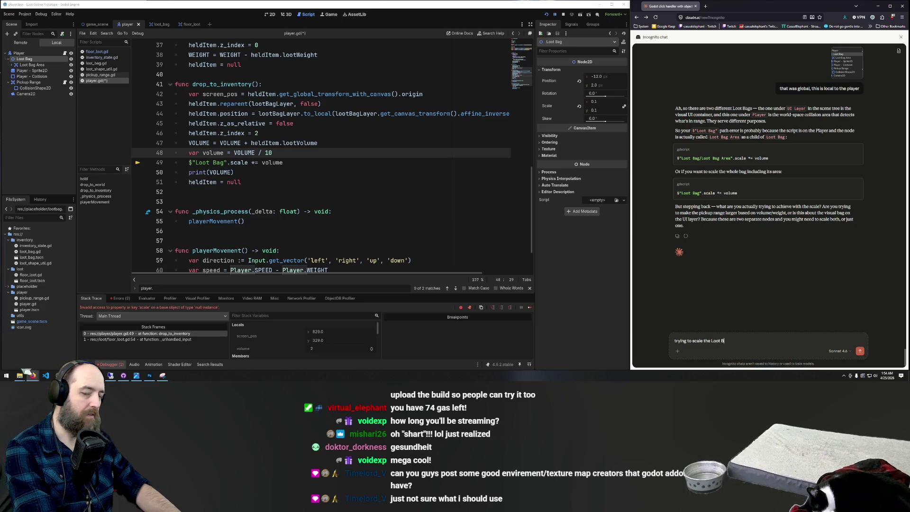
pyautogui.write('ag node')
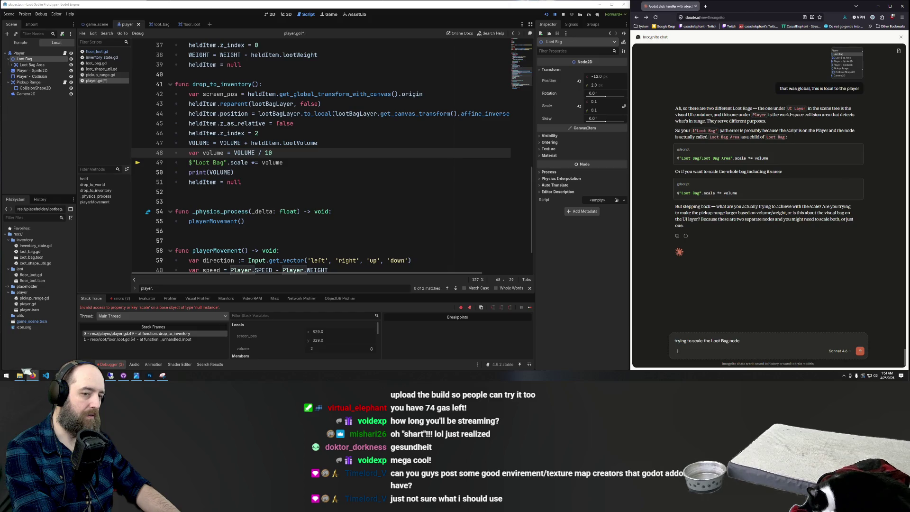
pyautogui.write('2D')
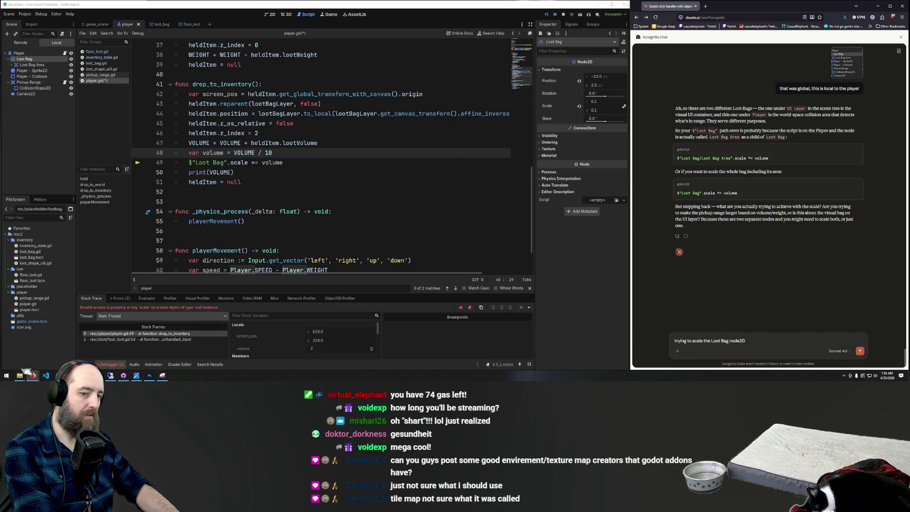
# Send the question and insert Claude's print(get_children()) suggestion after line 48
pyautogui.press('Return')
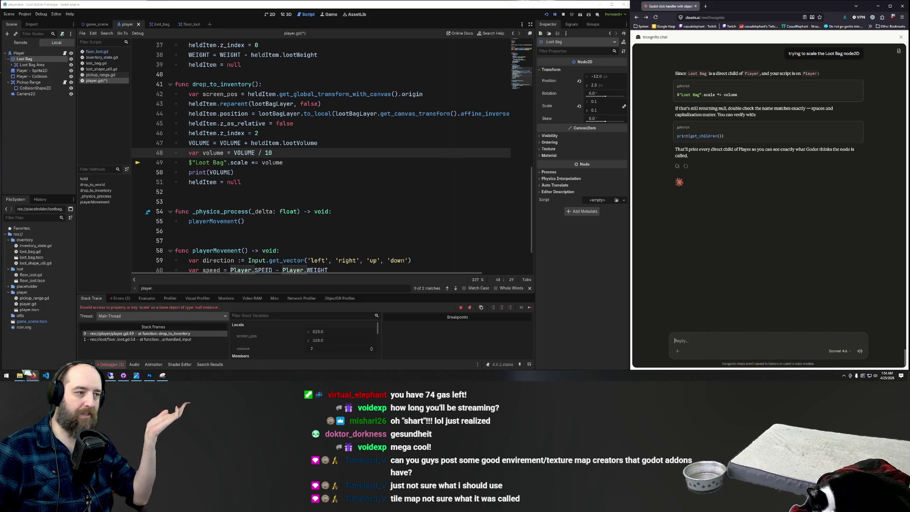
pyautogui.doubleClick(730, 95)
pyautogui.moveTo(738, 94); pyautogui.dragTo(676, 94)
pyautogui.moveTo(725, 136); pyautogui.dragTo(671, 135)
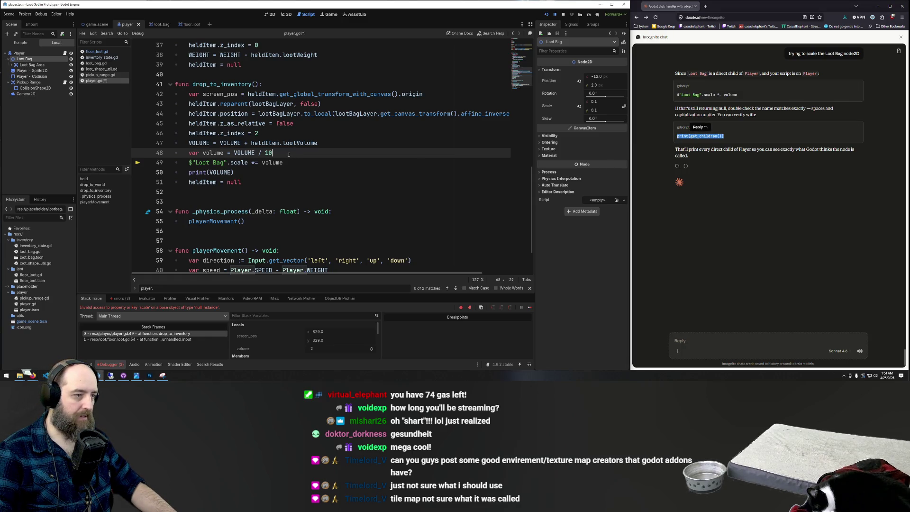
pyautogui.press('Return')
pyautogui.hotkey('ctrl', 'v')
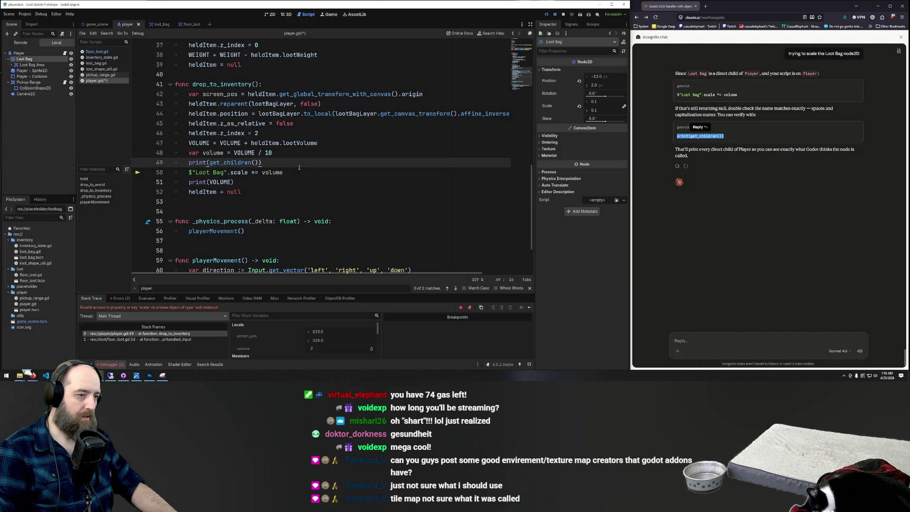
# Comment out the Loot Bag scale line, run the game, and drop loot into the bag
pyautogui.click(303, 169)
pyautogui.hotkey('ctrl', 'k')
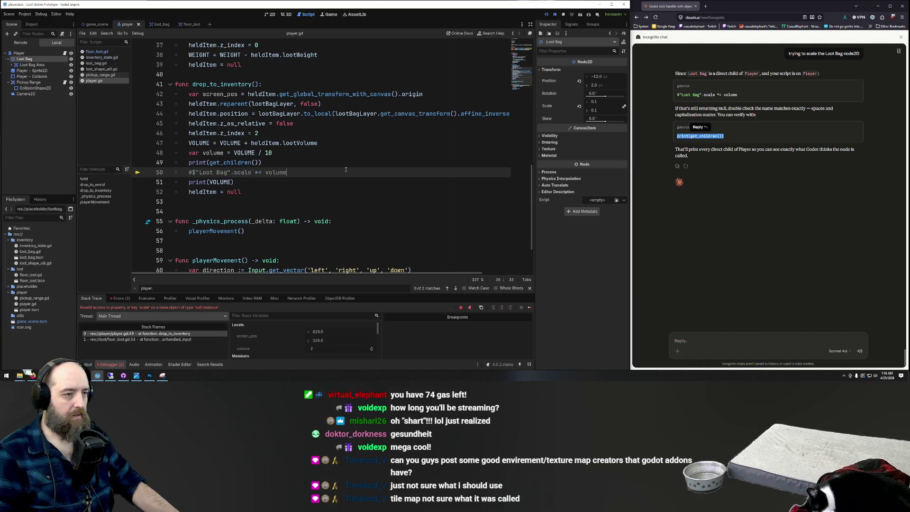
pyautogui.click(359, 159)
pyautogui.press('F5')
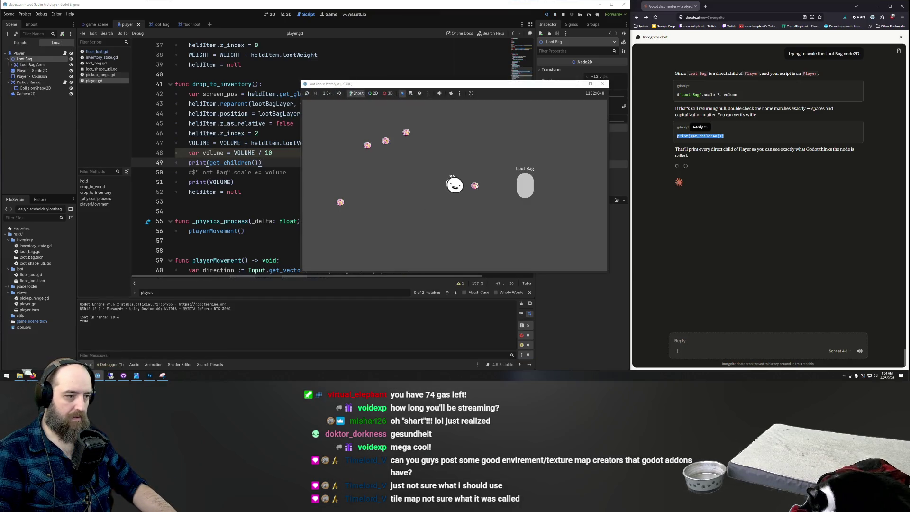
pyautogui.moveTo(476, 184)
pyautogui.mouseDown()
pyautogui.moveTo(465, 173)
pyautogui.moveTo(478, 188)
pyautogui.moveTo(526, 185)
pyautogui.mouseUp()
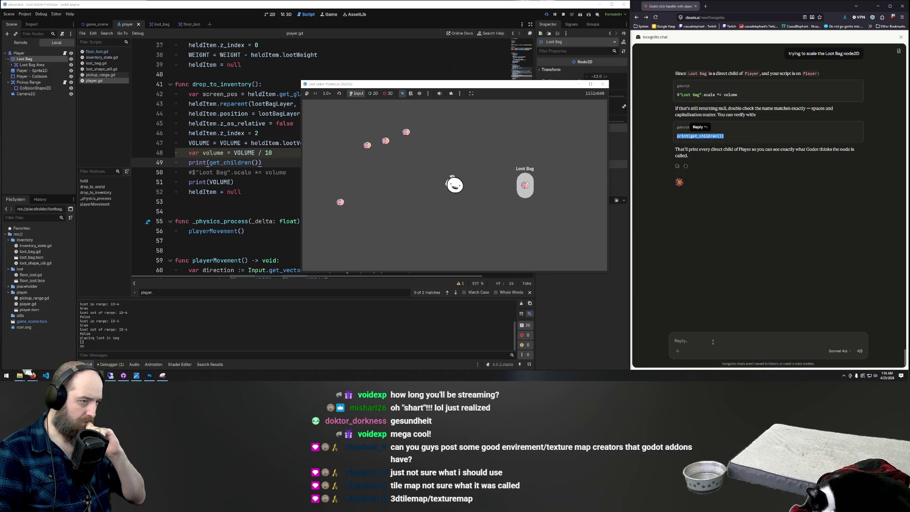
pyautogui.click(263, 151)
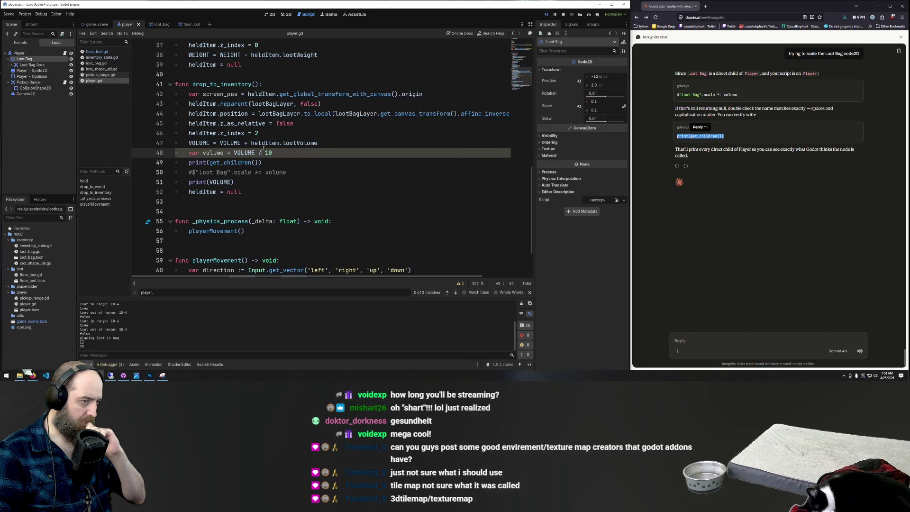
# Uncomment the Loot Bag scale line and start a Claude reply reading 'this is b'
pyautogui.click(331, 183)
pyautogui.press('Up')
pyautogui.hotkey('ctrl', 'k')
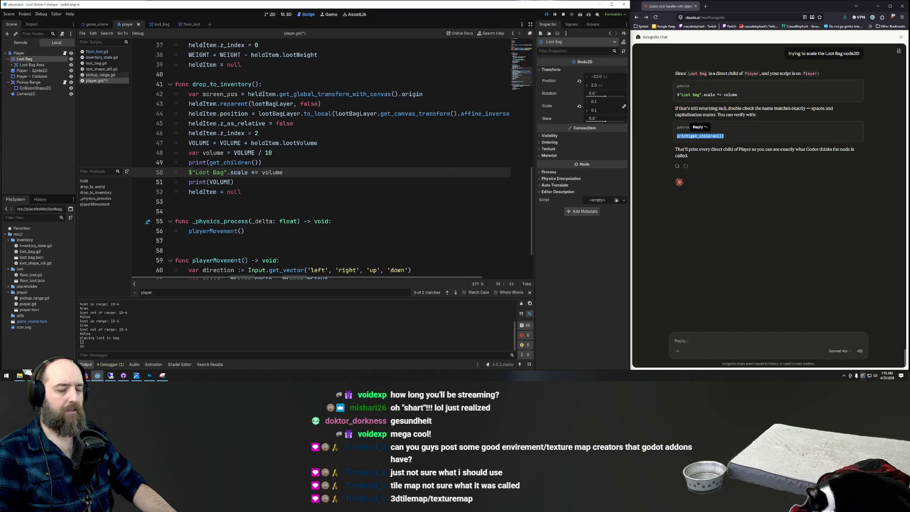
pyautogui.click(727, 346)
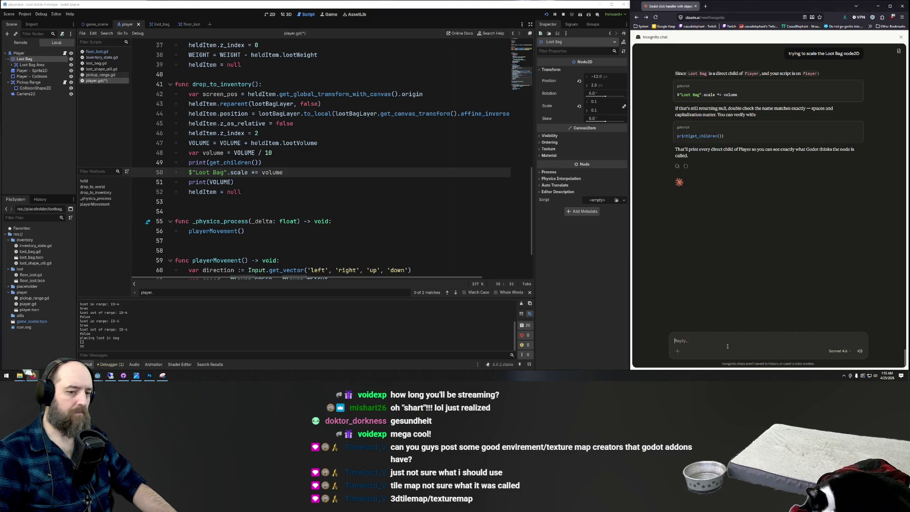
pyautogui.write('this is b')
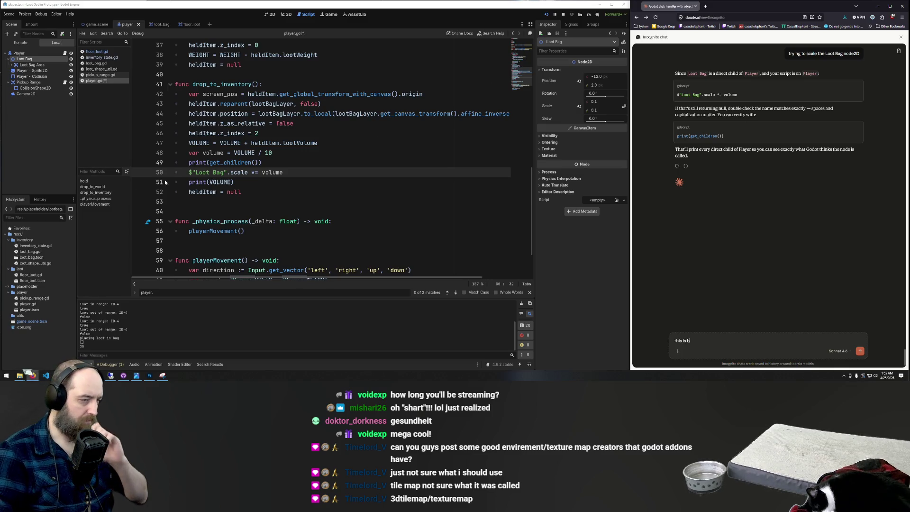
# Delete the print(get_children()) line and the $"Loot Bag".scale *= volume statement
pyautogui.click(261, 154)
pyautogui.press('Down')
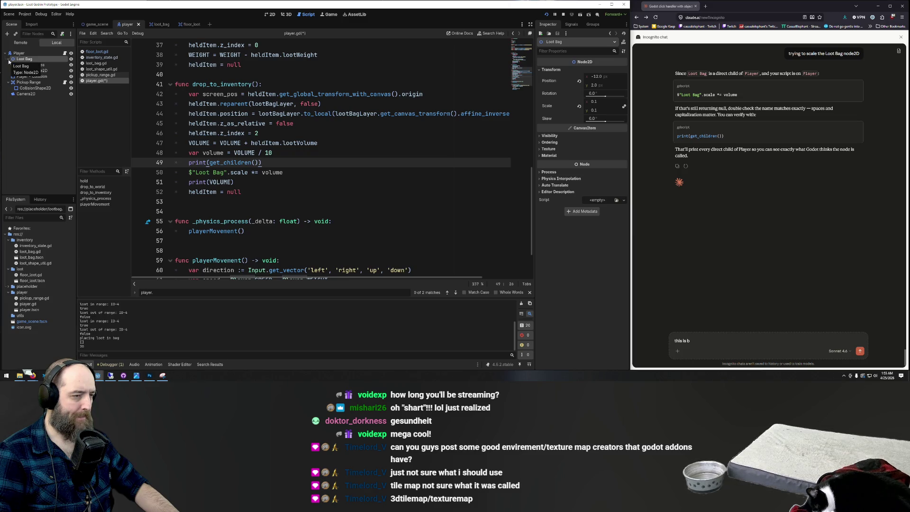
pyautogui.click(276, 162)
pyautogui.hotkey('shift', 'Home')
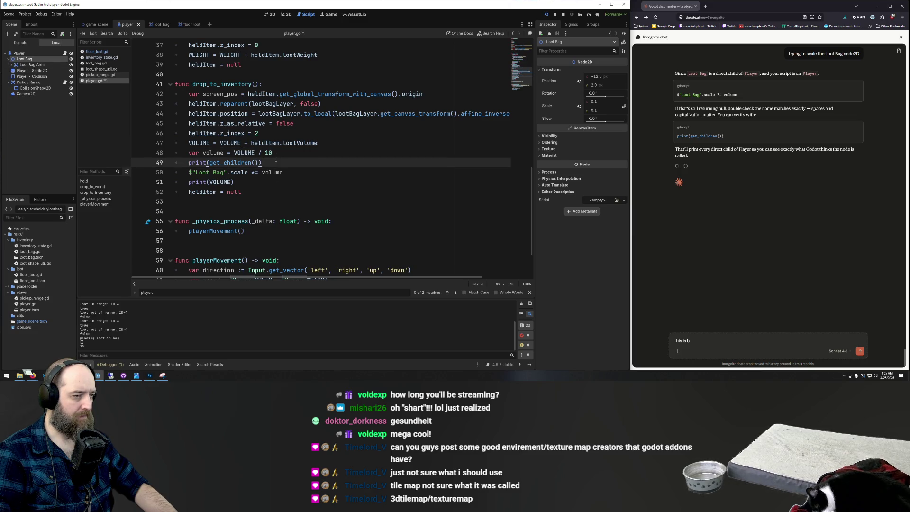
pyautogui.press('BackSpace')
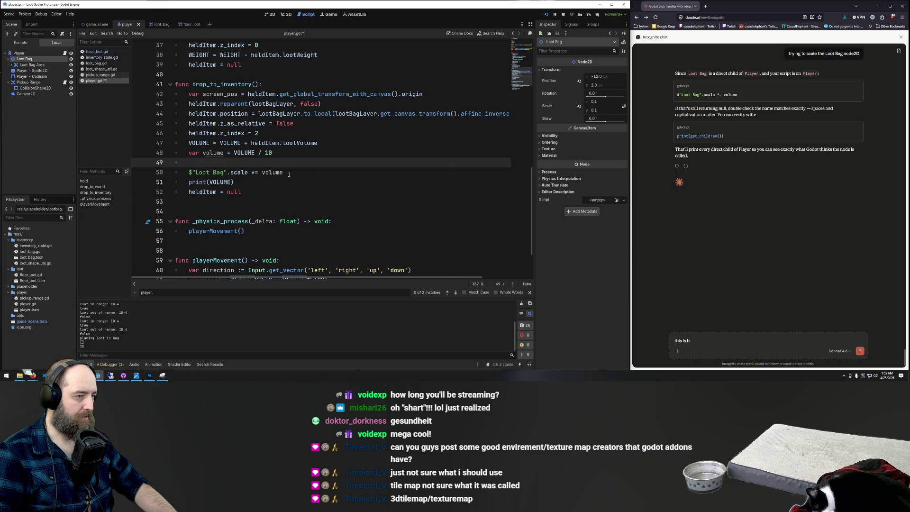
pyautogui.moveTo(283, 172); pyautogui.dragTo(189, 172)
pyautogui.press('BackSpace')
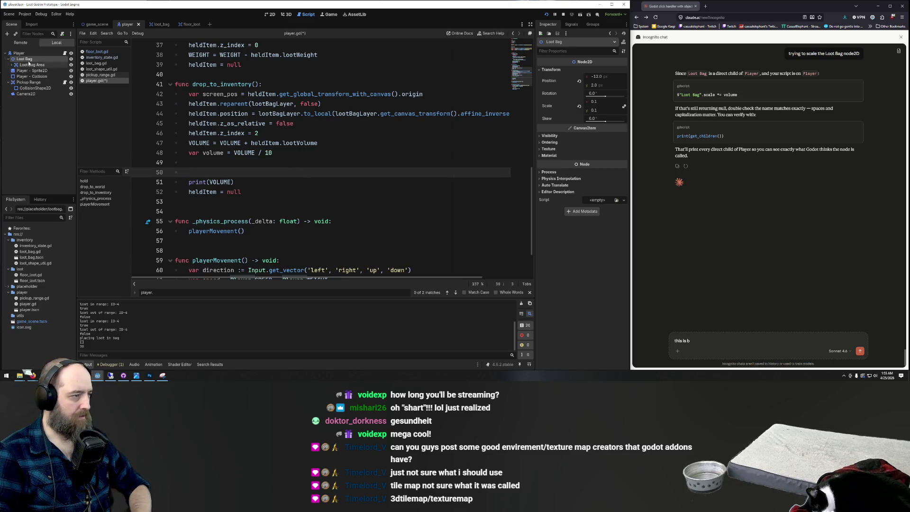
# Change print(VOLUME) to print($"Loot Bag".scale), remove leftover blank lines, and run the game
pyautogui.moveTo(25, 59); pyautogui.dragTo(203, 174)
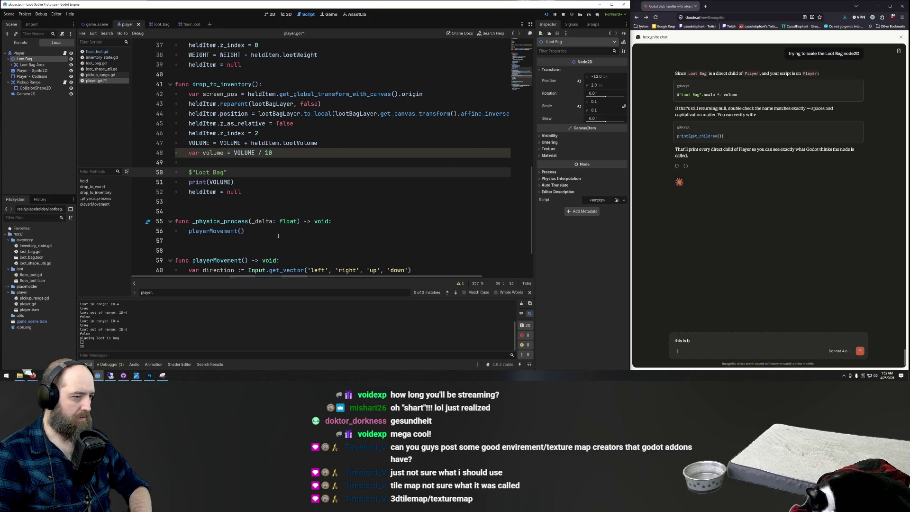
pyautogui.write('.')
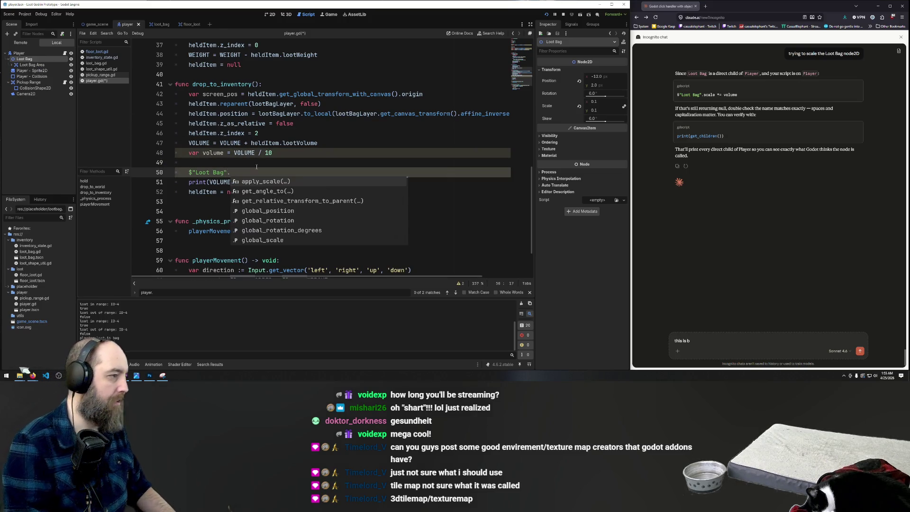
pyautogui.write('scale')
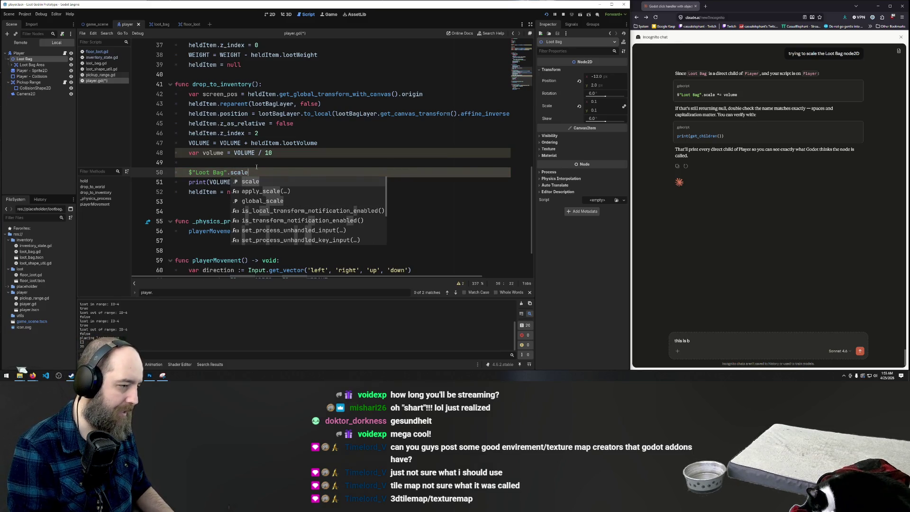
pyautogui.press('BackSpace')
pyautogui.press('BackSpace')
pyautogui.press('BackSpace')
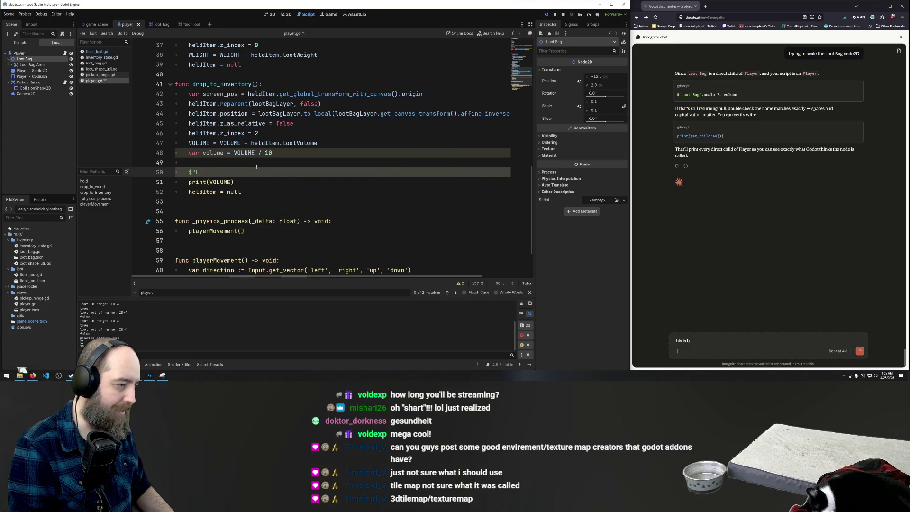
pyautogui.press('BackSpace')
pyautogui.press('BackSpace')
pyautogui.press('BackSpace')
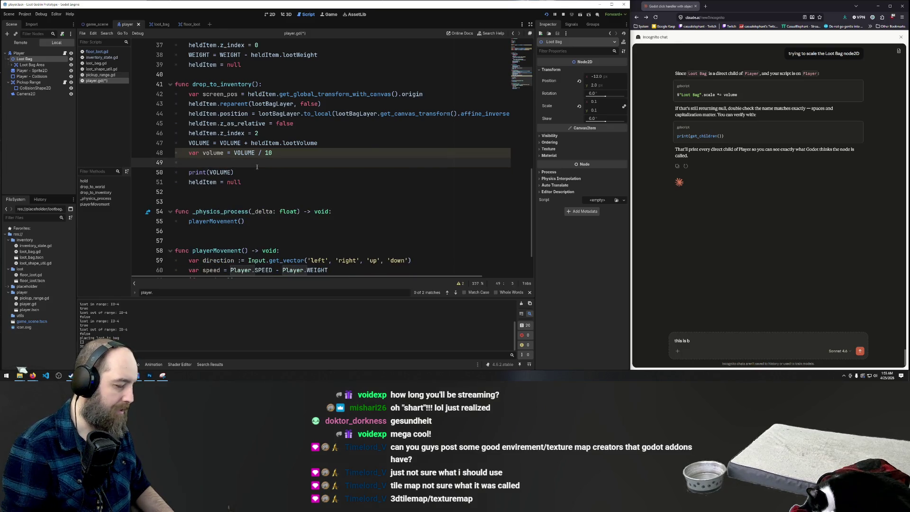
pyautogui.press('BackSpace')
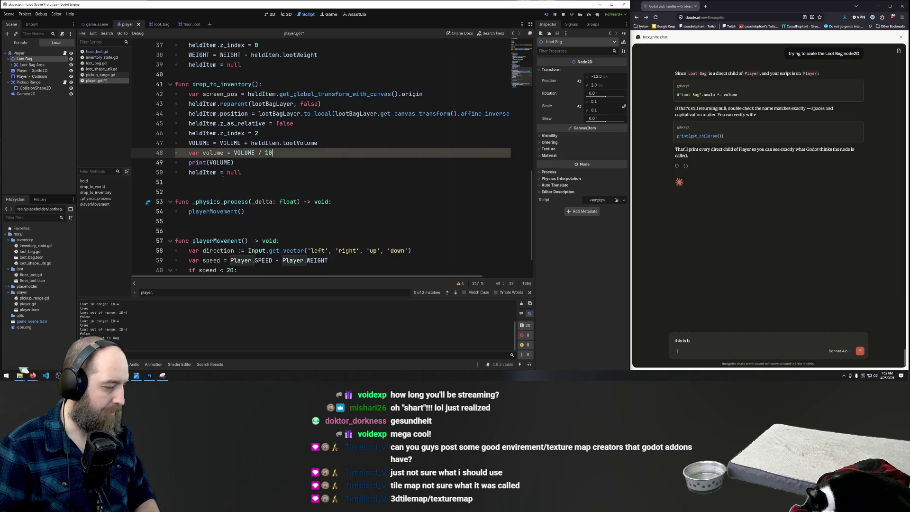
pyautogui.doubleClick(220, 163)
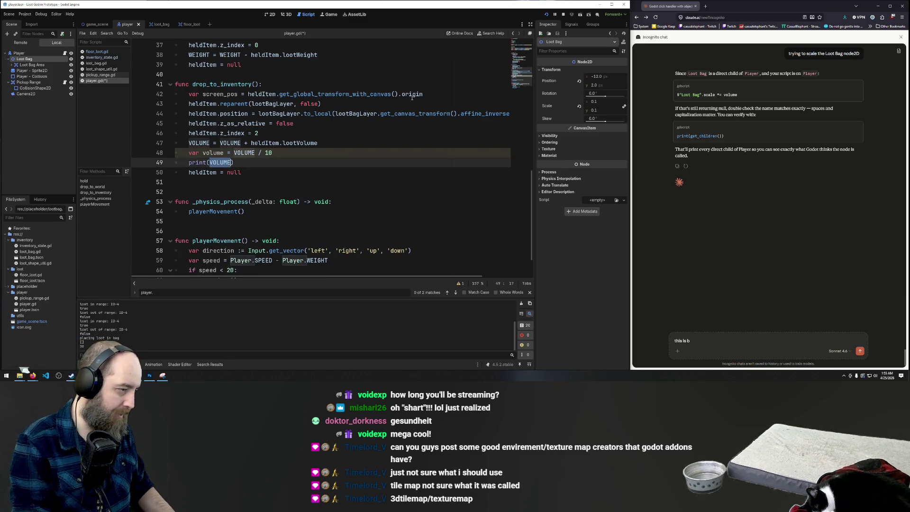
pyautogui.press('Delete')
pyautogui.moveTo(24, 59)
pyautogui.mouseDown()
pyautogui.moveTo(204, 124)
pyautogui.moveTo(211, 164)
pyautogui.mouseUp()
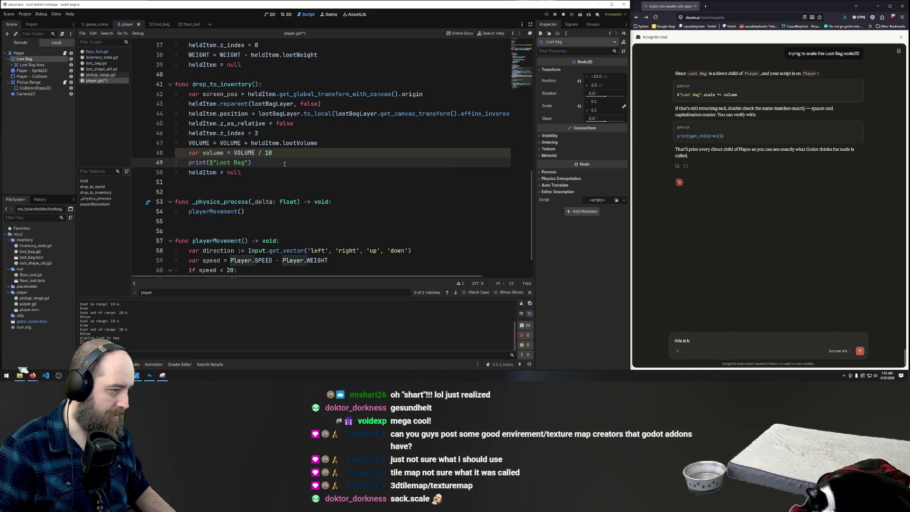
pyautogui.write('.scale')
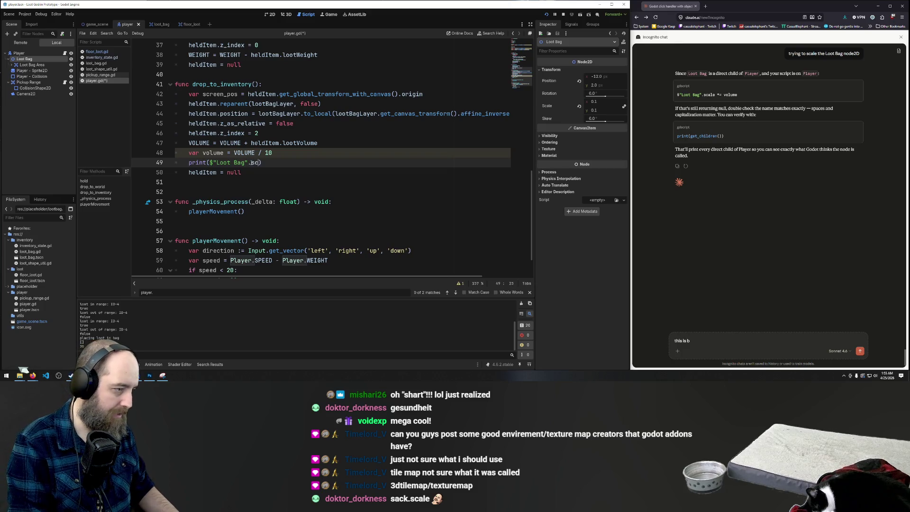
pyautogui.press('F5')
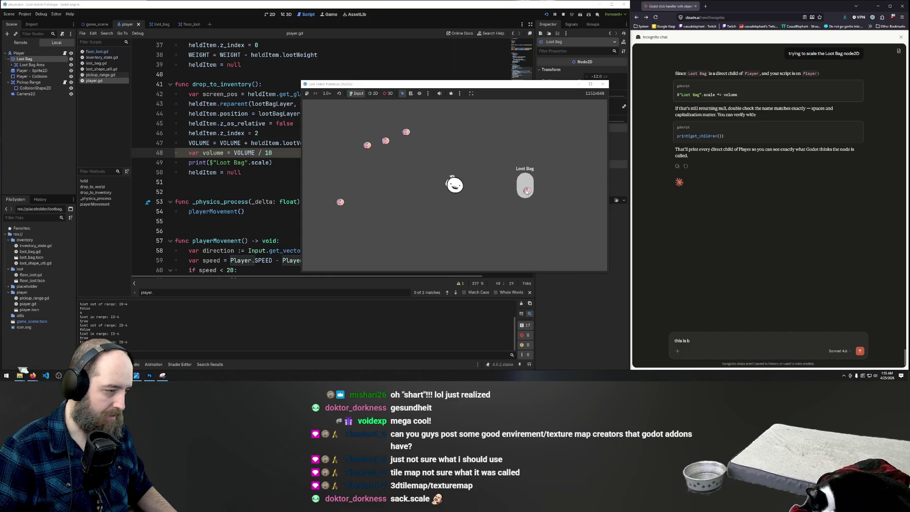
# After the failed drop, change the print to $"Loot Bag".to_string() and retest with loot
pyautogui.click(525, 190)
pyautogui.click(246, 162)
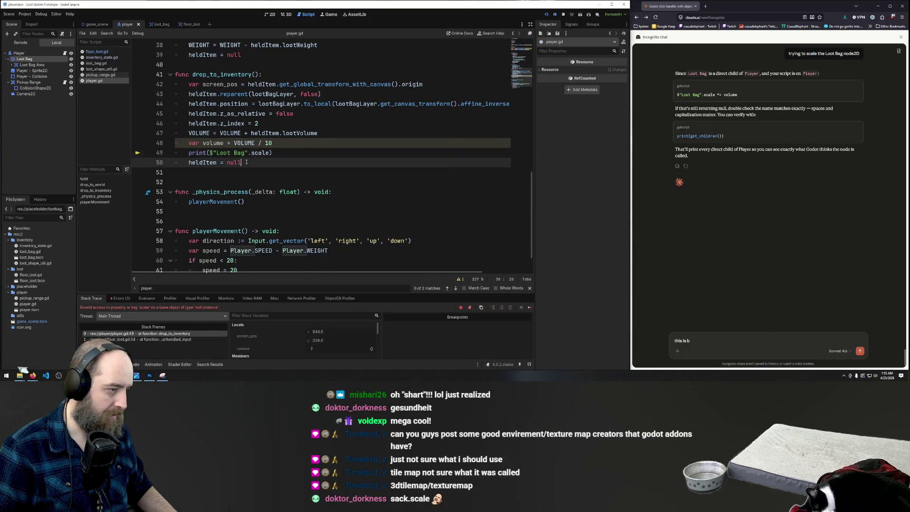
pyautogui.moveTo(269, 153); pyautogui.dragTo(247, 152)
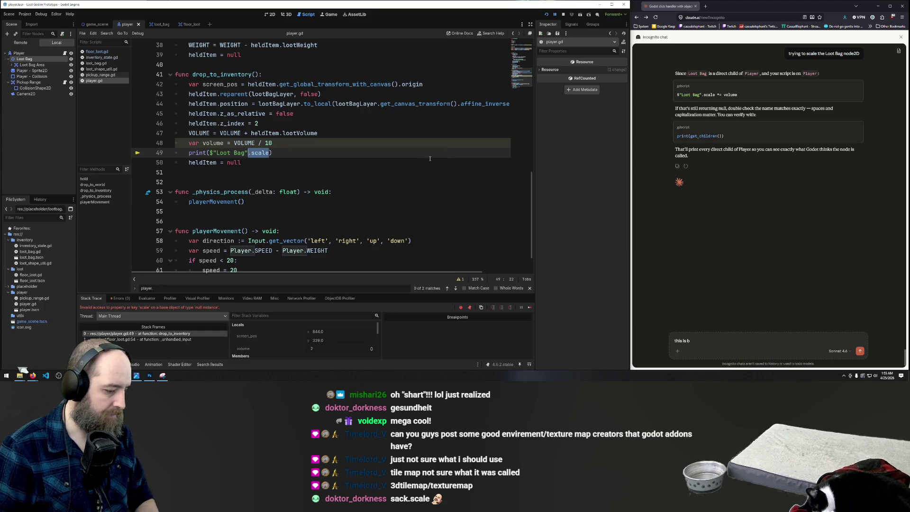
pyautogui.press('Right')
pyautogui.press('BackSpace')
pyautogui.press('BackSpace')
pyautogui.press('BackSpace')
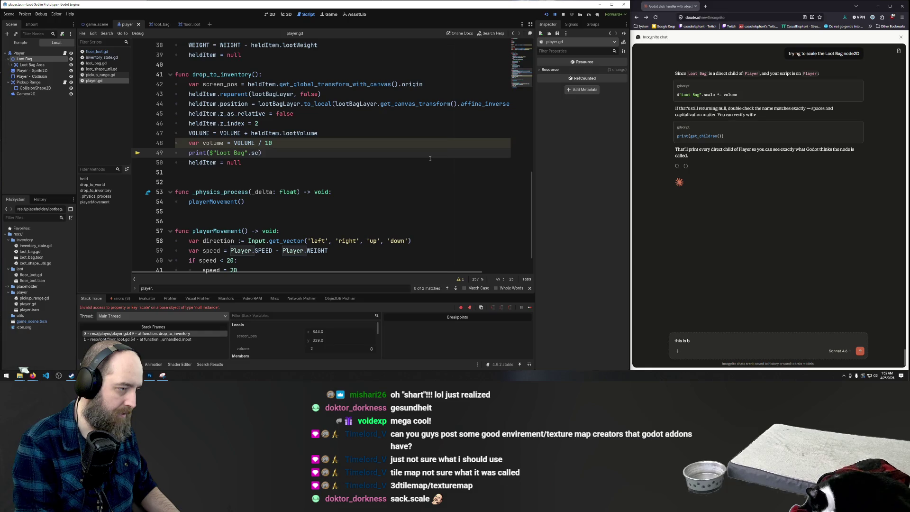
pyautogui.write('toStri')
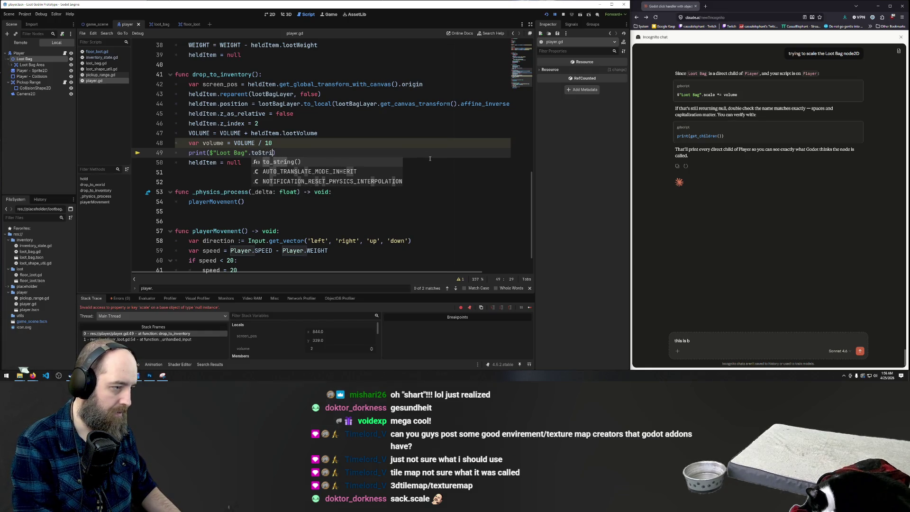
pyautogui.click(300, 163)
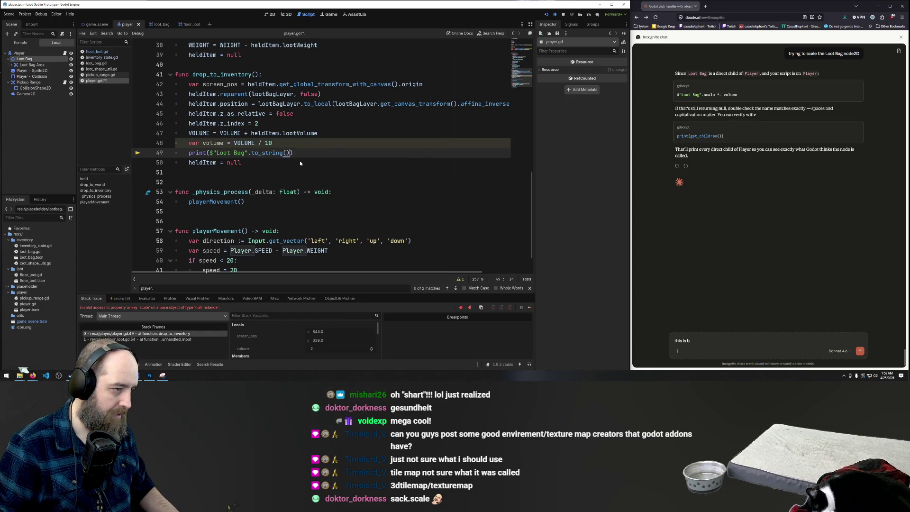
pyautogui.press('F5')
pyautogui.click(360, 182)
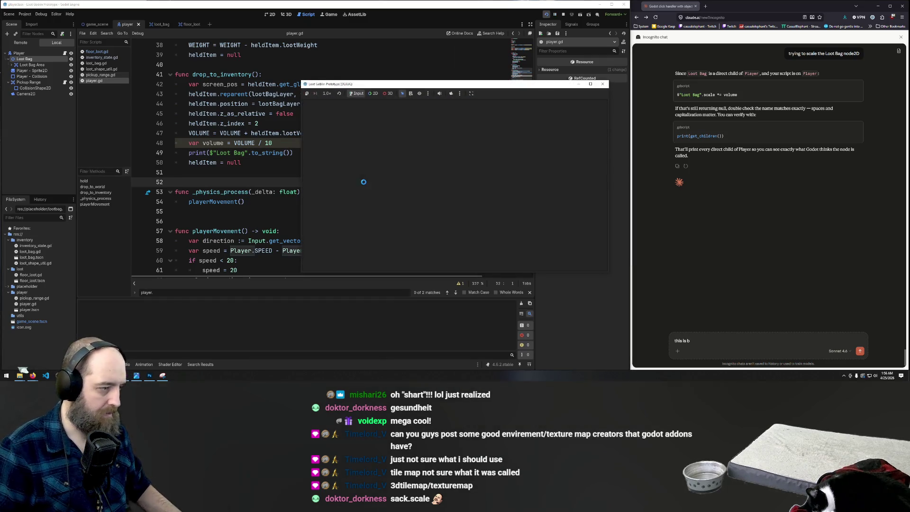
pyautogui.moveTo(474, 186); pyautogui.dragTo(520, 186)
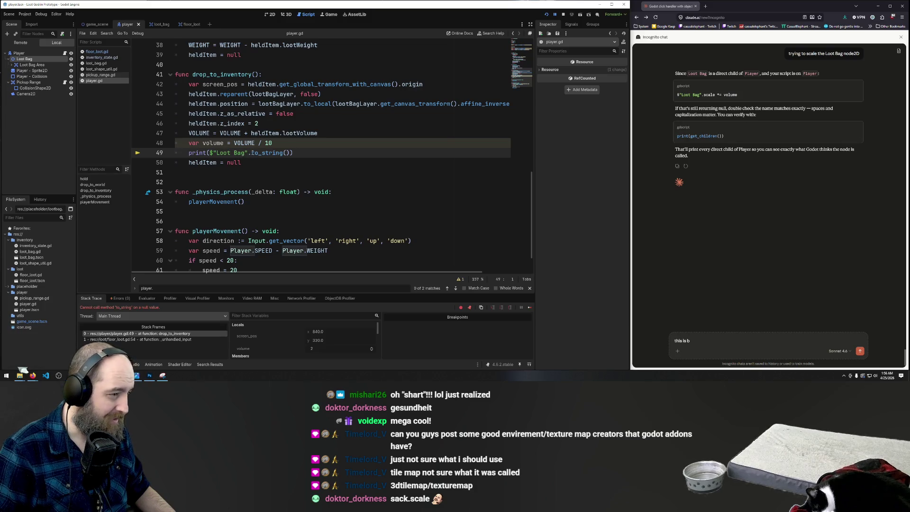
# Reduce the debug line to print($"Loot Bag"), save, run, and drop loot into the bag
pyautogui.moveTo(250, 152); pyautogui.dragTo(293, 153)
pyautogui.press('Delete')
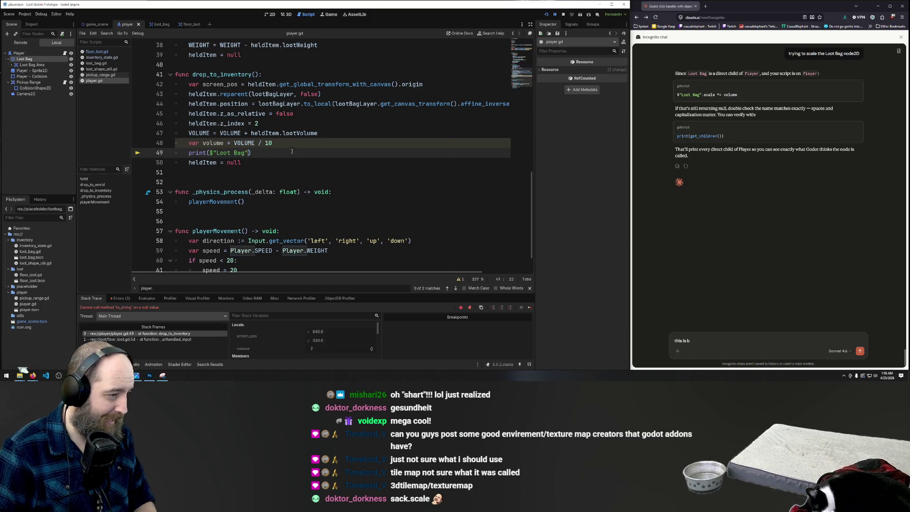
pyautogui.click(299, 146)
pyautogui.hotkey('ctrl', 's')
pyautogui.press('F5')
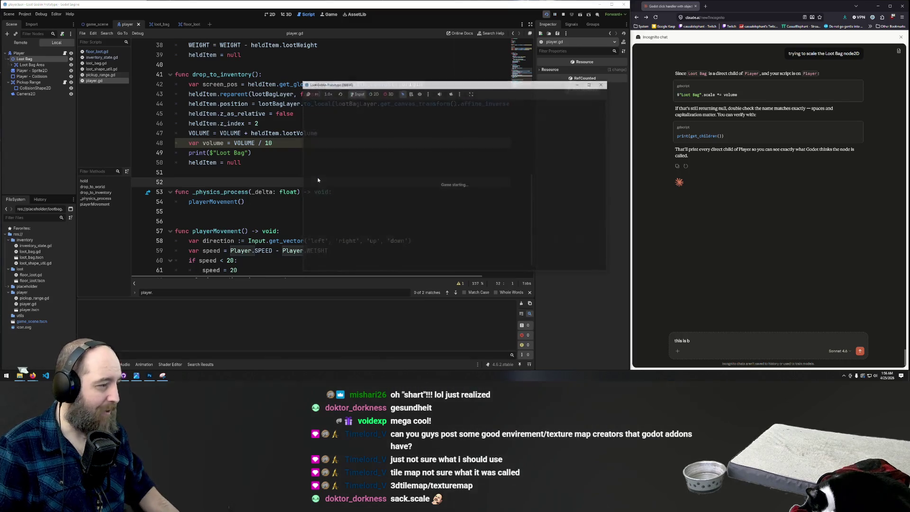
pyautogui.moveTo(470, 191); pyautogui.dragTo(518, 200)
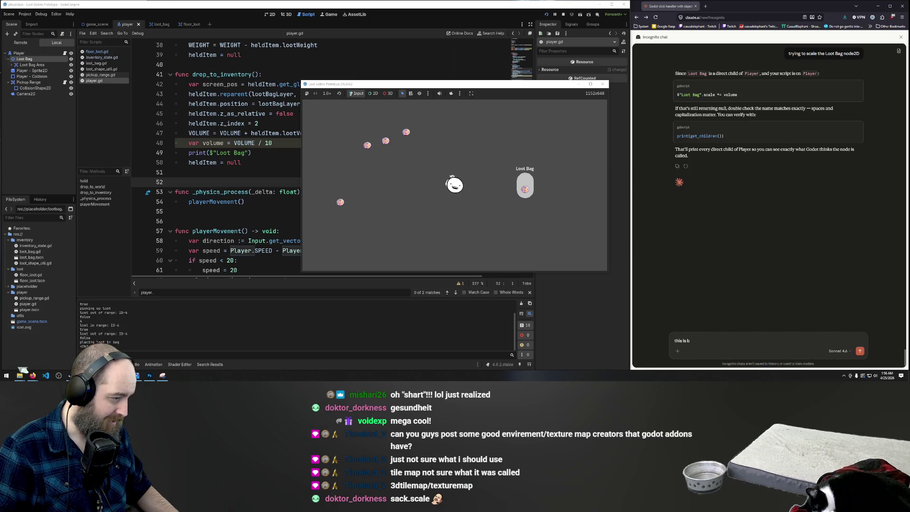
pyautogui.click(263, 141)
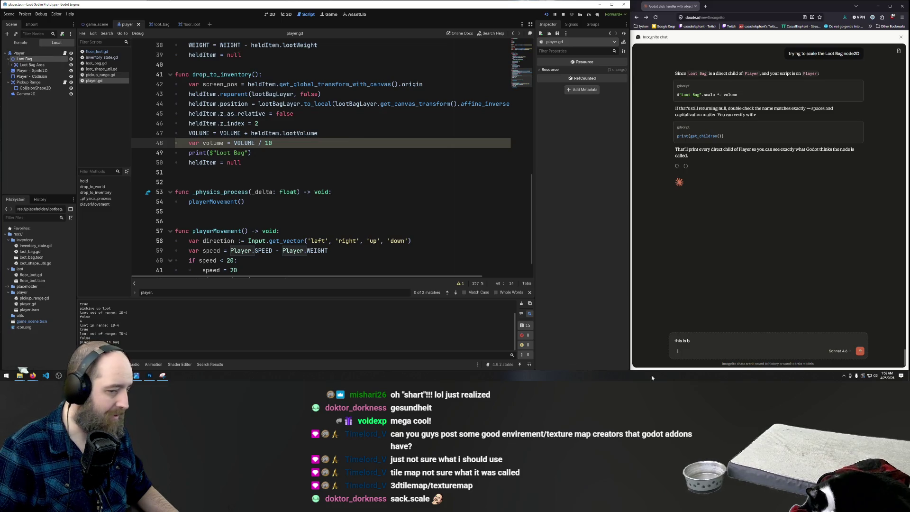
pyautogui.press('BackSpace')
pyautogui.press('BackSpace')
pyautogui.press('BackSpace')
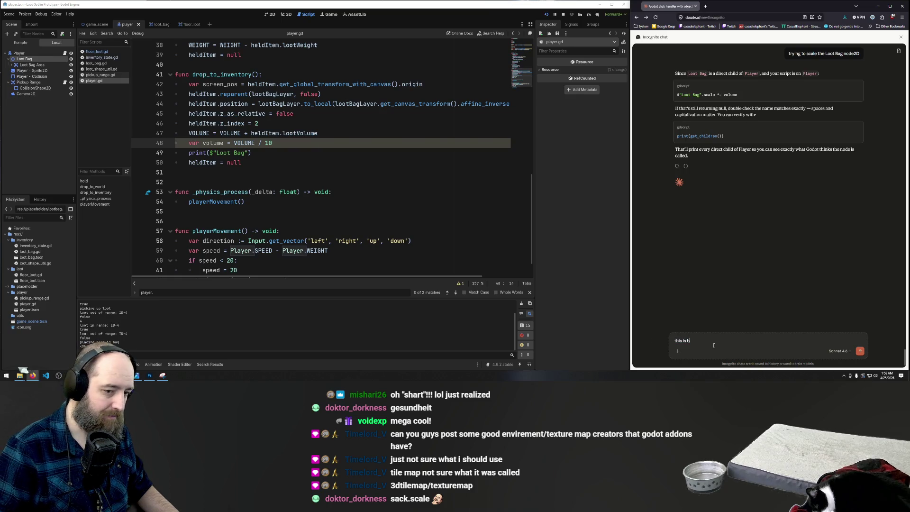